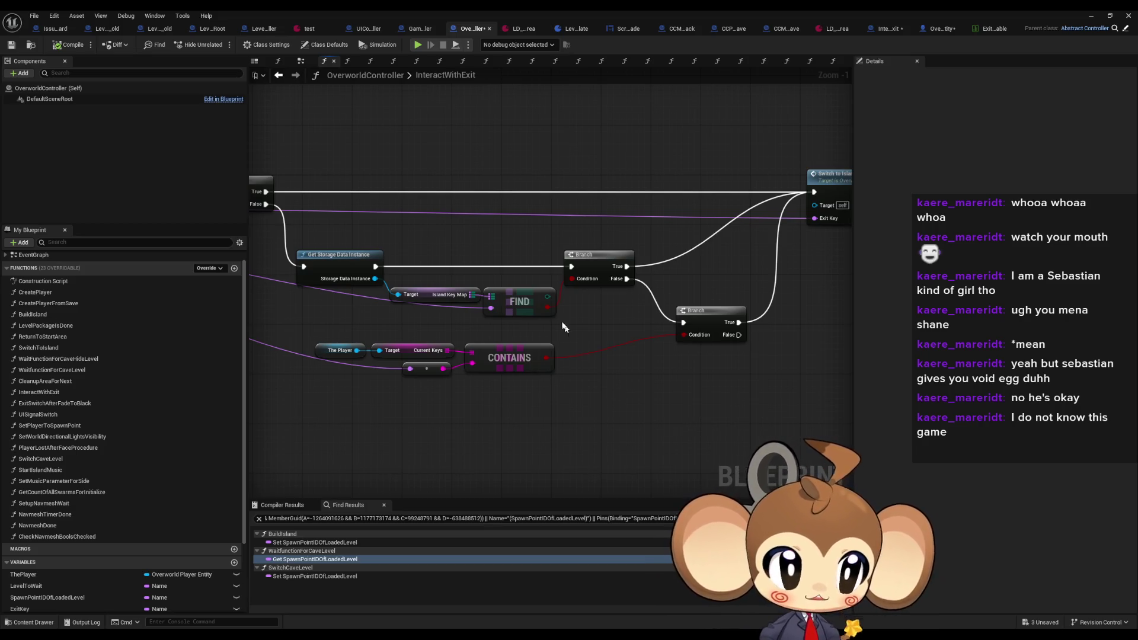
Pan through the InteractWithExit graph and select the Switch to Island node
left_click_drag(587, 384, 597, 401)
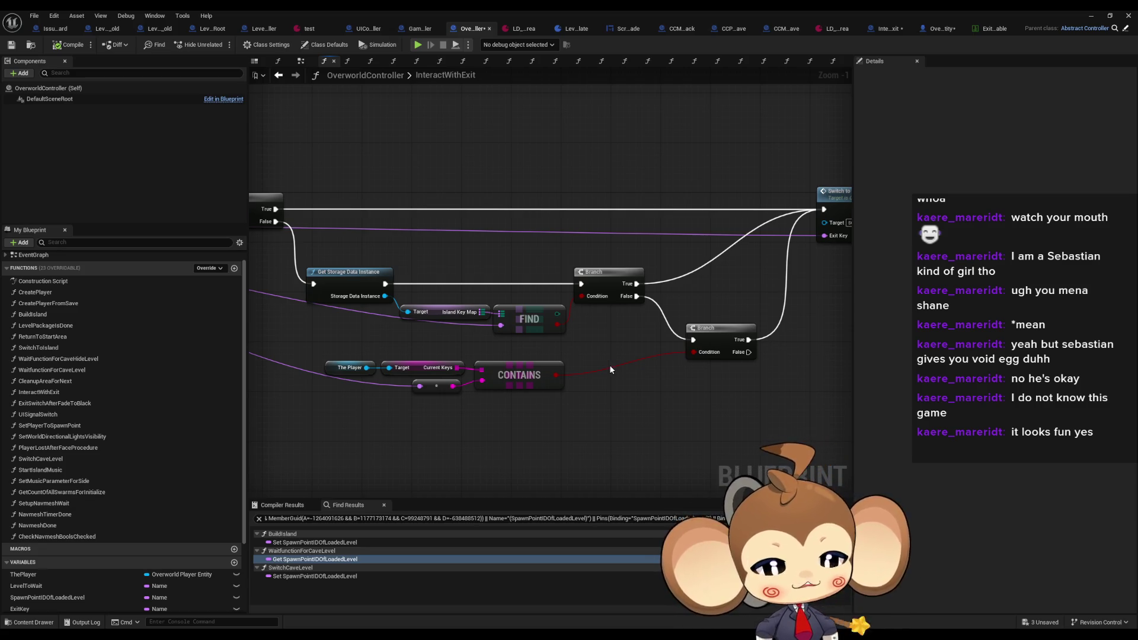
scroll(608, 360, "down", 1)
scroll(622, 350, "down", 1)
mouse_move(619, 351)
left_mouse_down()
mouse_move(622, 392)
mouse_move(579, 419)
left_mouse_up()
mouse_move(481, 408)
left_mouse_down()
mouse_move(690, 416)
mouse_move(713, 428)
left_mouse_up()
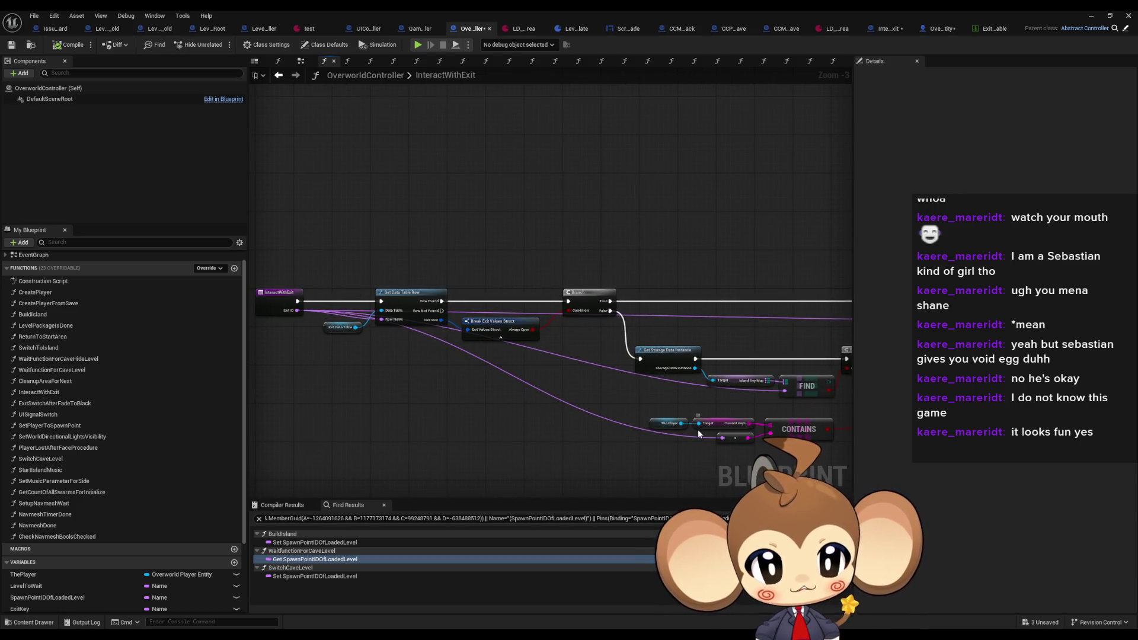
left_click_drag(695, 431, 700, 439)
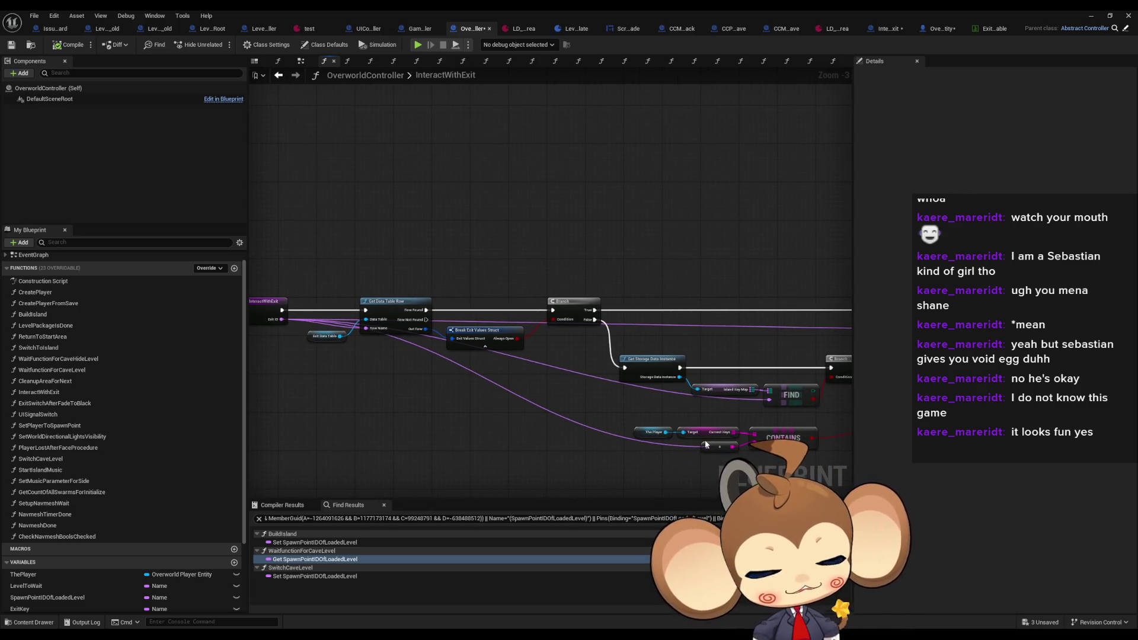
mouse_move(705, 444)
left_mouse_down()
mouse_move(732, 445)
mouse_move(485, 414)
left_mouse_up()
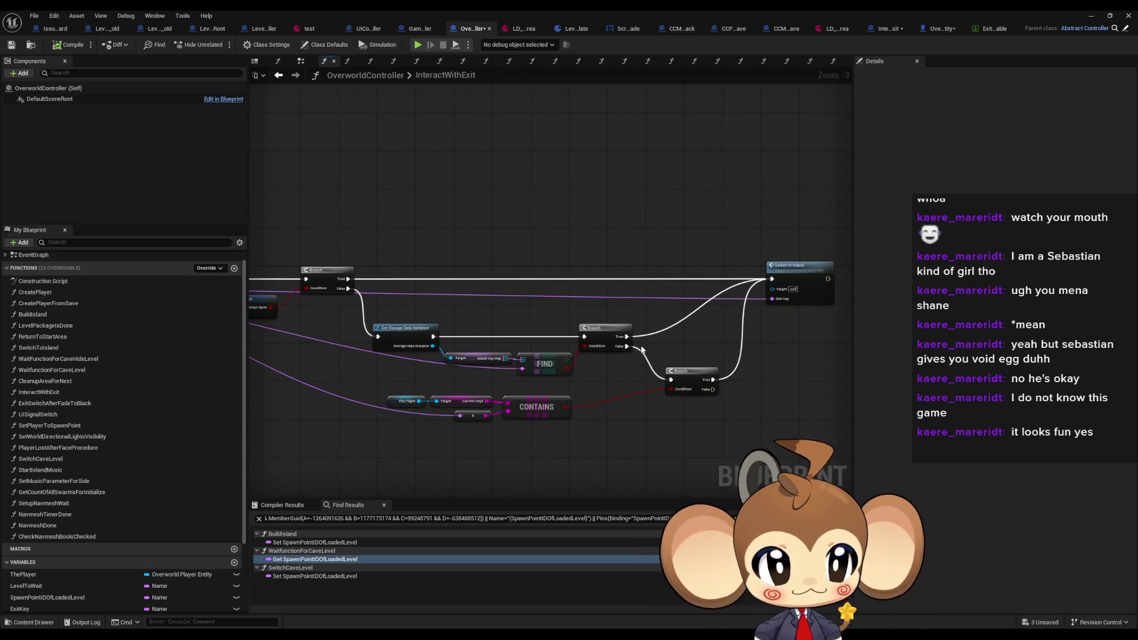
scroll(780, 304, "up", 3)
left_click(636, 274)
Add a breakpoint to the InteractWithExit entry node
mouse_move(642, 333)
left_mouse_down()
mouse_move(770, 296)
mouse_move(1027, 308)
mouse_move(1008, 309)
left_mouse_up()
mouse_move(477, 243)
left_mouse_down()
mouse_move(415, 218)
mouse_move(306, 249)
left_mouse_up()
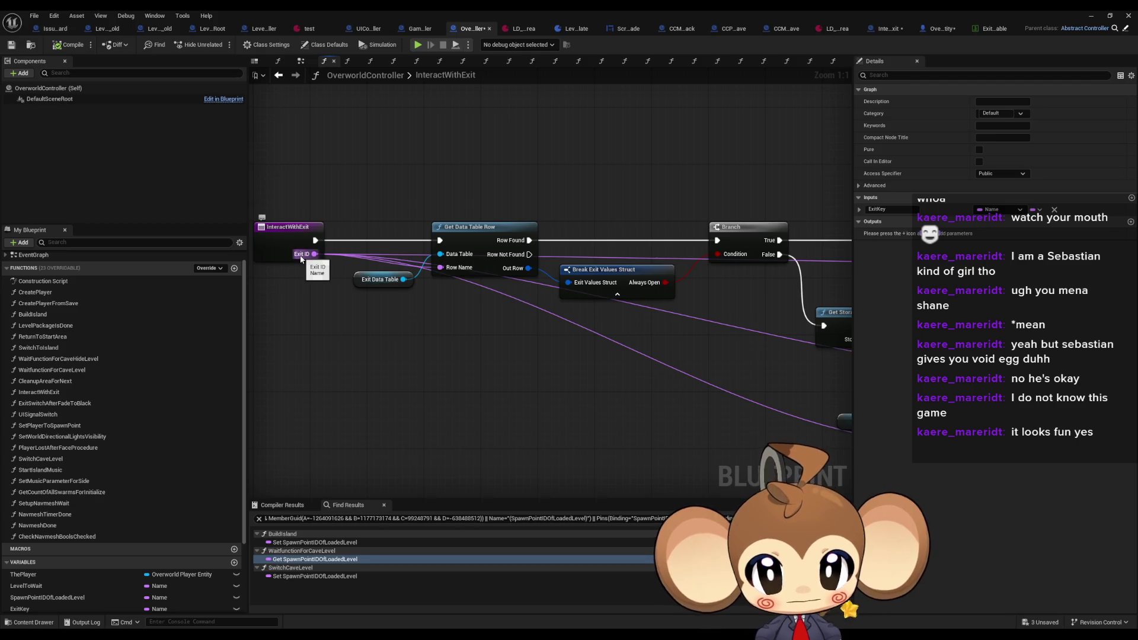
scroll(303, 254, "down", 2)
scroll(301, 258, "down", 1)
left_click_drag(301, 259, 517, 278)
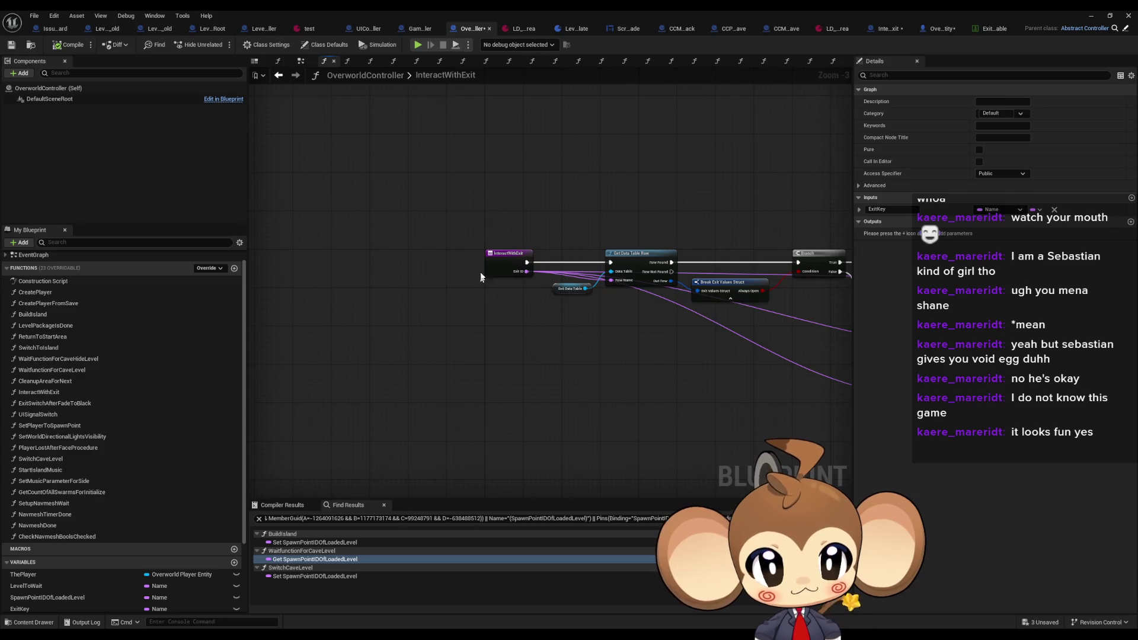
scroll(581, 275, "up", 3)
right_click(433, 260)
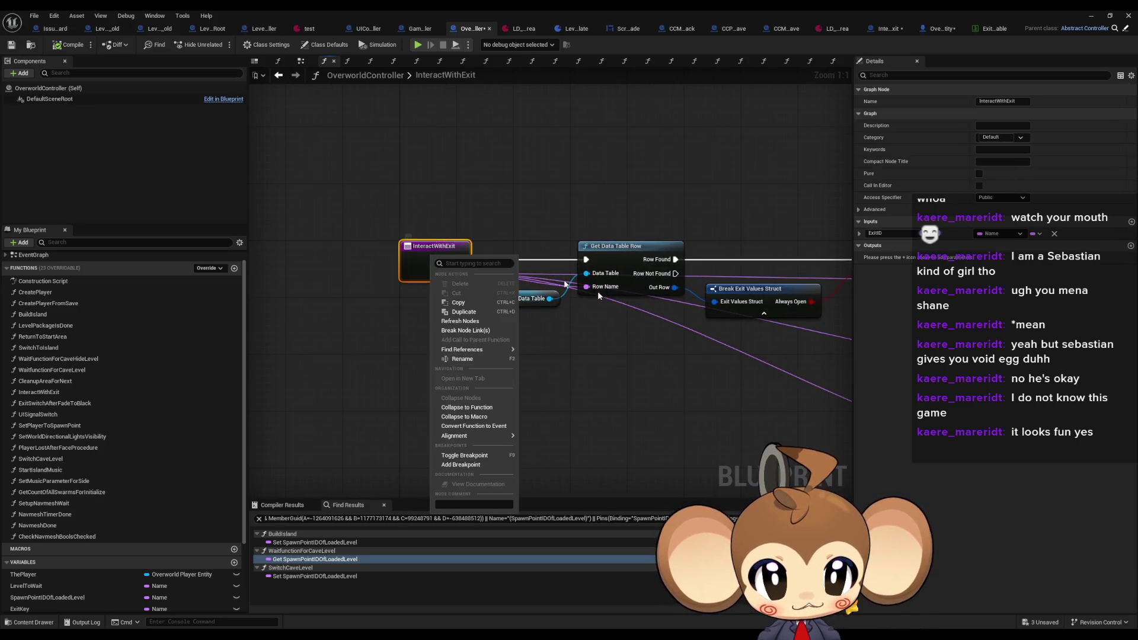
left_click(462, 465)
Minimize the Blueprint editor and browse back to the top-level Content folder
left_click(1093, 16)
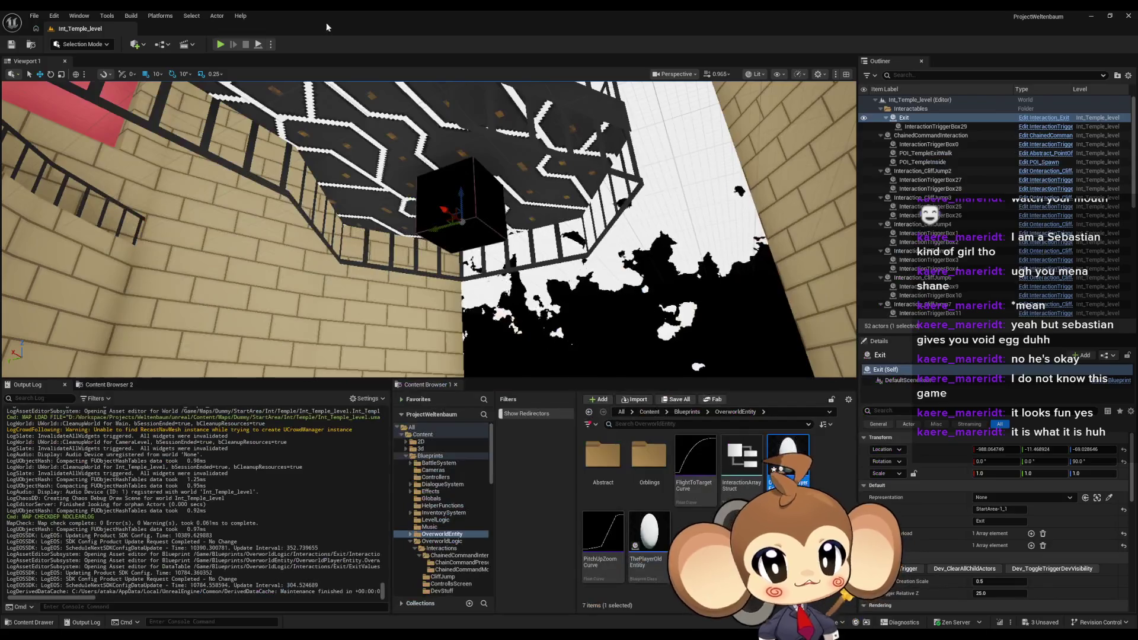
left_click(829, 411)
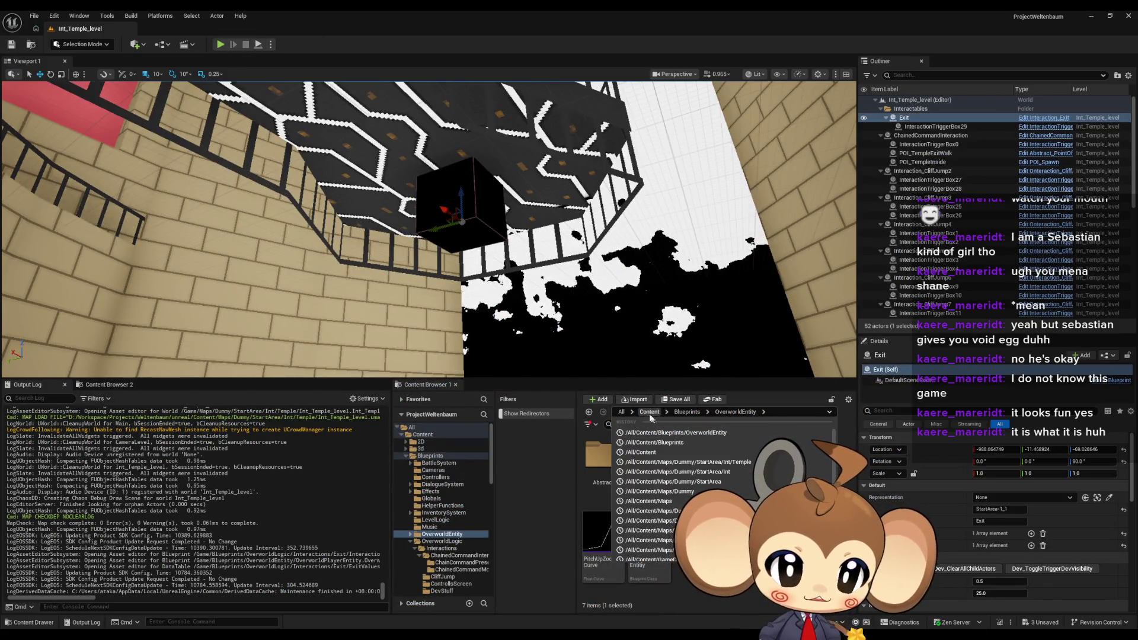
left_click(649, 412)
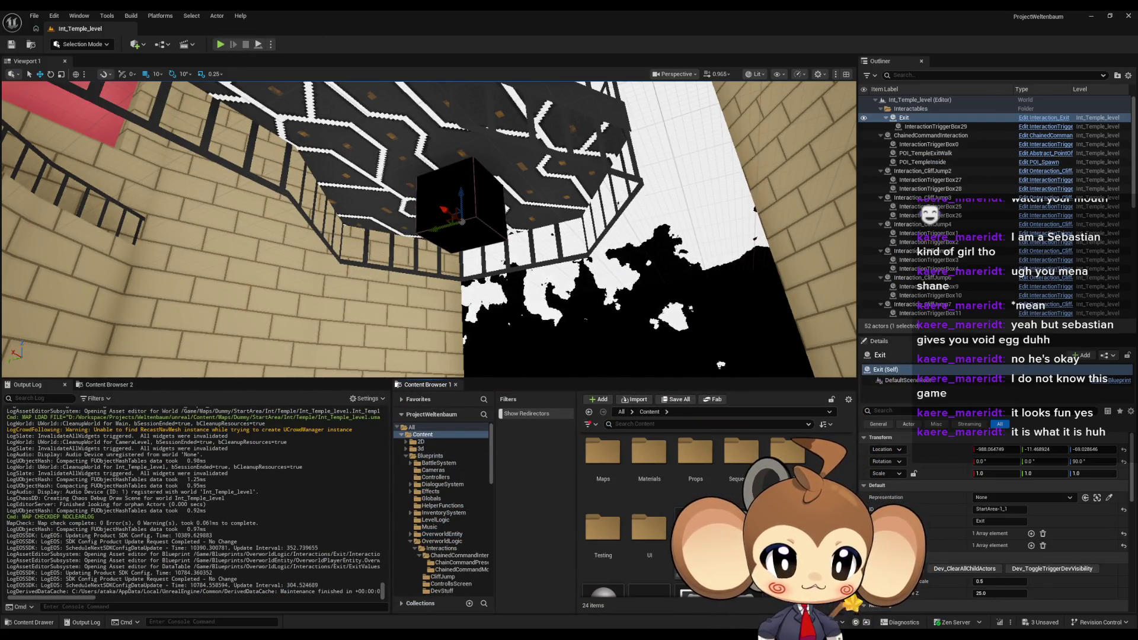
Save all three unsaved assets, then start Play in Editor and focus the game viewport
key("ctrl+shift+s")
left_click(594, 425)
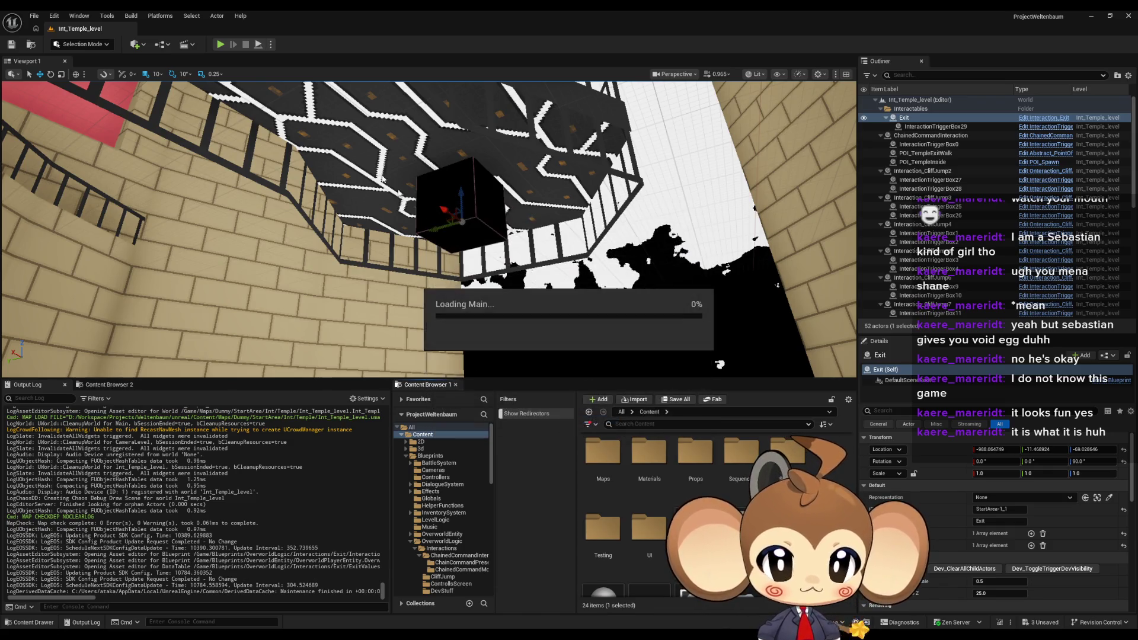
left_click(221, 44)
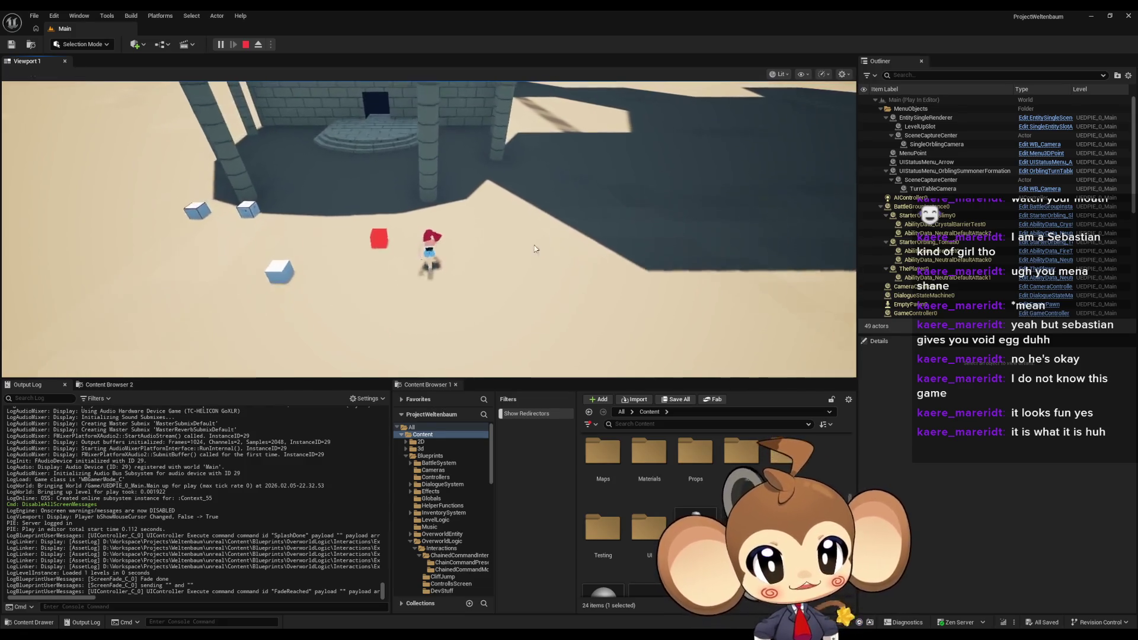
left_click(534, 236)
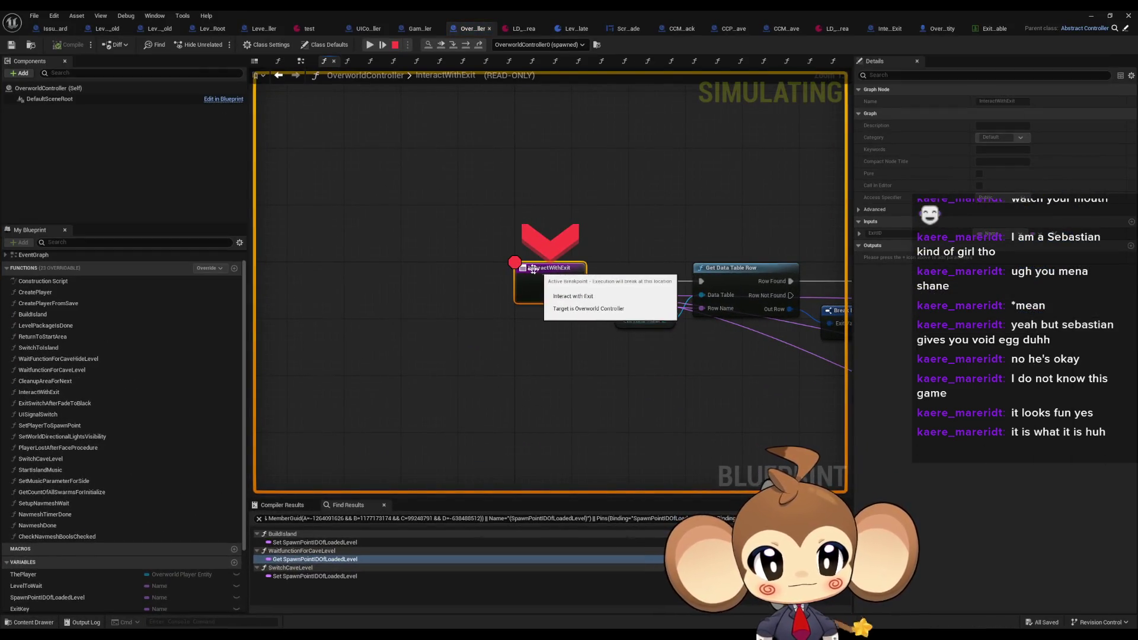
Check the Exit ID pin value, stop play, and remove the InteractWithExit breakpoint
mouse_move(571, 297)
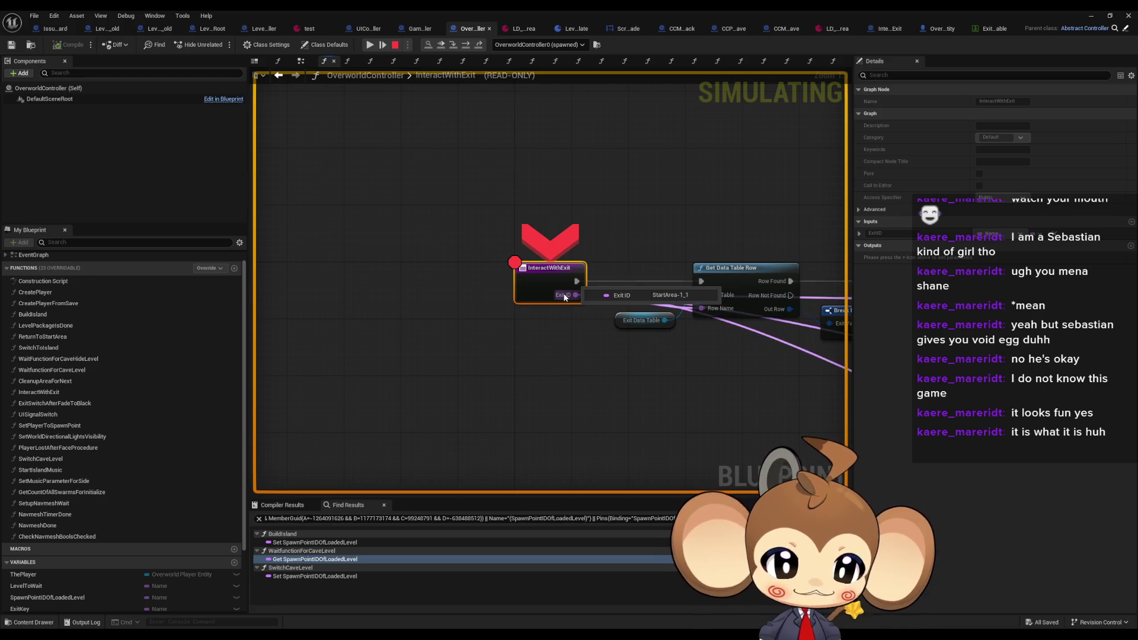
left_click(394, 44)
right_click(550, 288)
left_click(584, 494)
Find the Switch to Island node and open its SwitchToIsland function graph
mouse_move(643, 456)
left_mouse_down()
mouse_move(445, 401)
mouse_move(398, 339)
left_mouse_up()
scroll(398, 339, "down", 1)
scroll(399, 342, "down", 2)
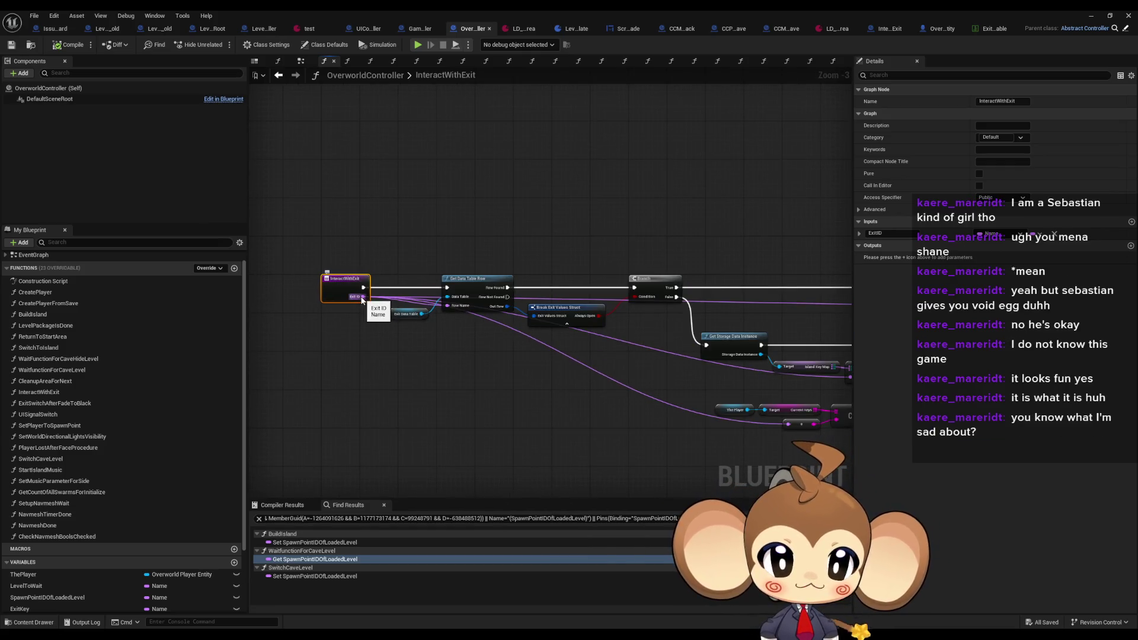
scroll(361, 300, "down", 2)
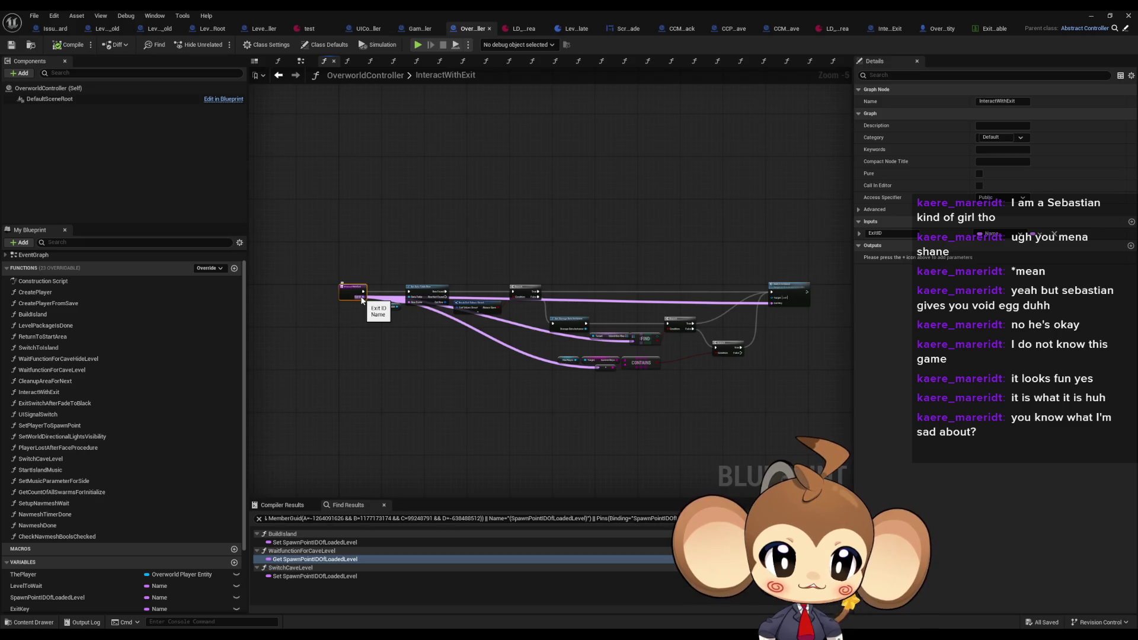
scroll(609, 372, "up", 4)
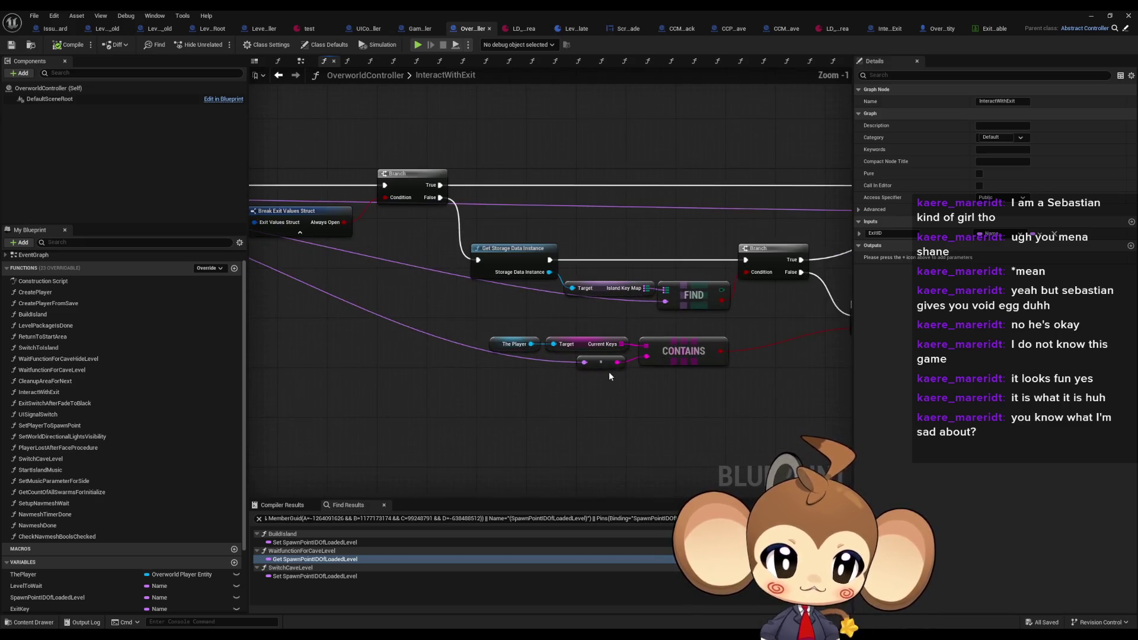
scroll(652, 340, "down", 3)
left_click_drag(677, 332, 575, 343)
left_click(764, 261)
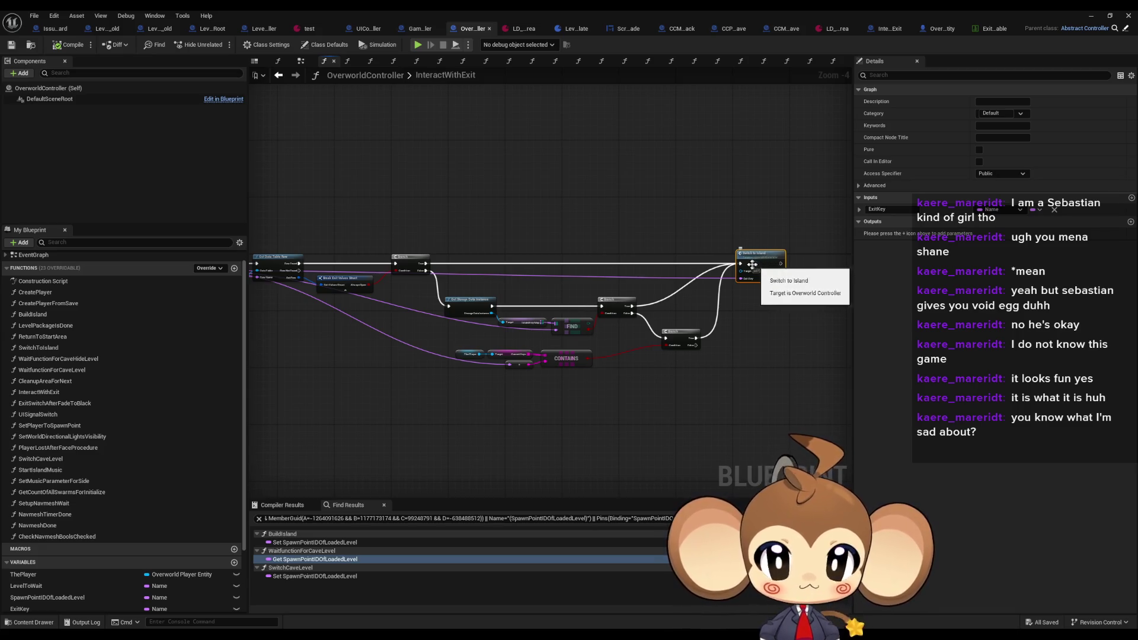
double_click(765, 264)
Inspect the Get Sound Controller, Get Storage Data Instance and Get Data Table Row nodes
scroll(720, 293, "down", 3)
scroll(720, 293, "up", 2)
scroll(408, 269, "up", 5)
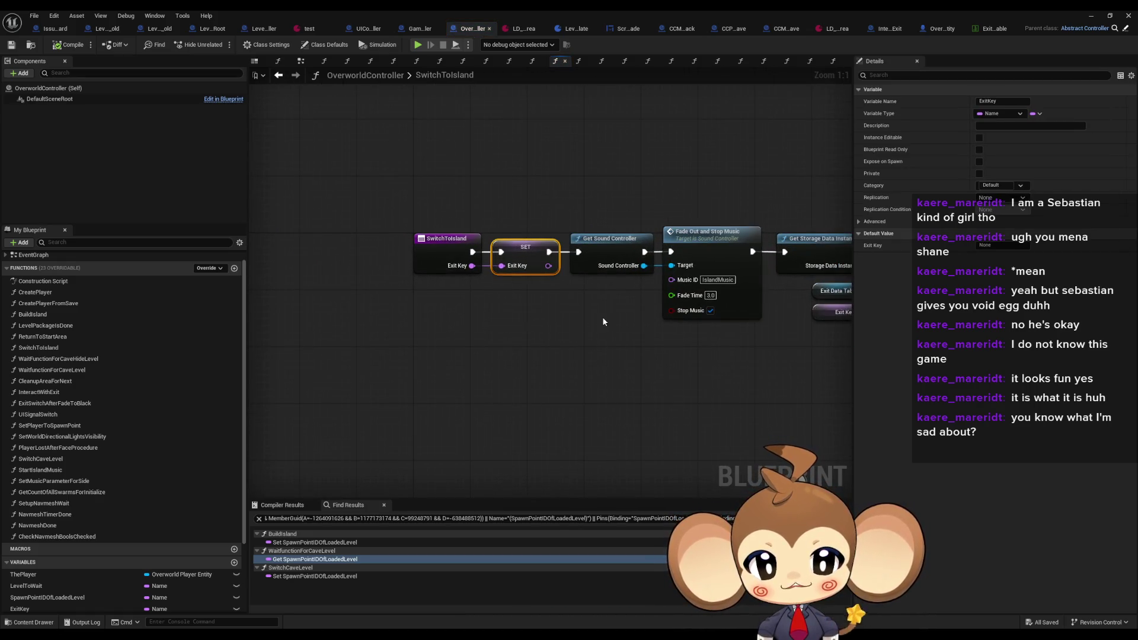
left_click(551, 244)
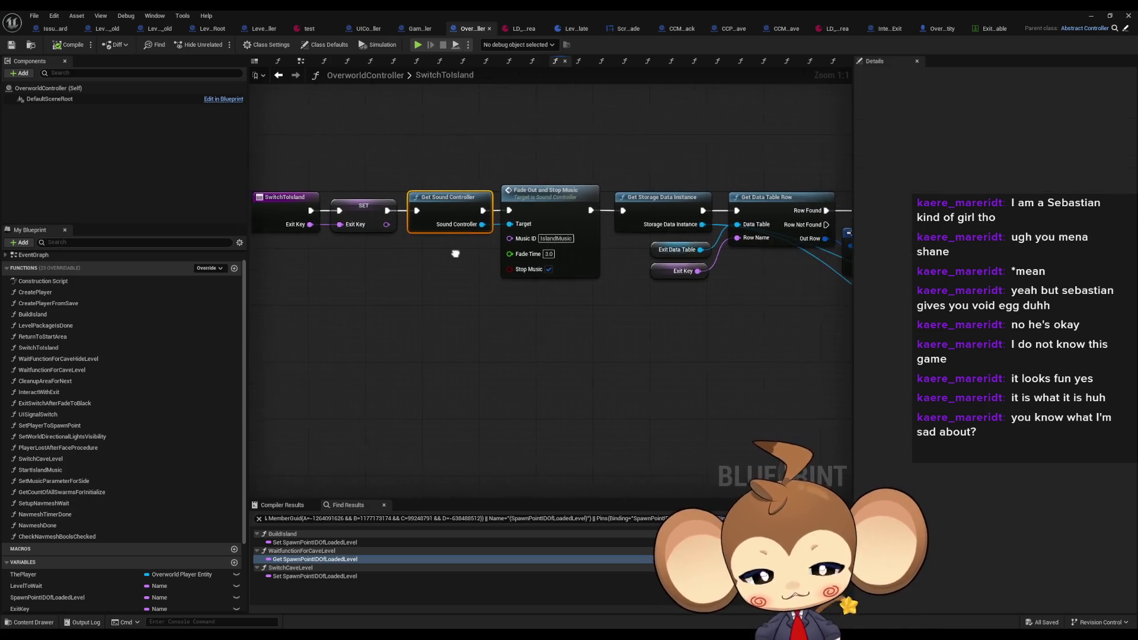
mouse_move(577, 160)
left_mouse_down()
mouse_move(626, 202)
mouse_move(657, 207)
left_mouse_up()
left_click_drag(727, 262, 666, 266)
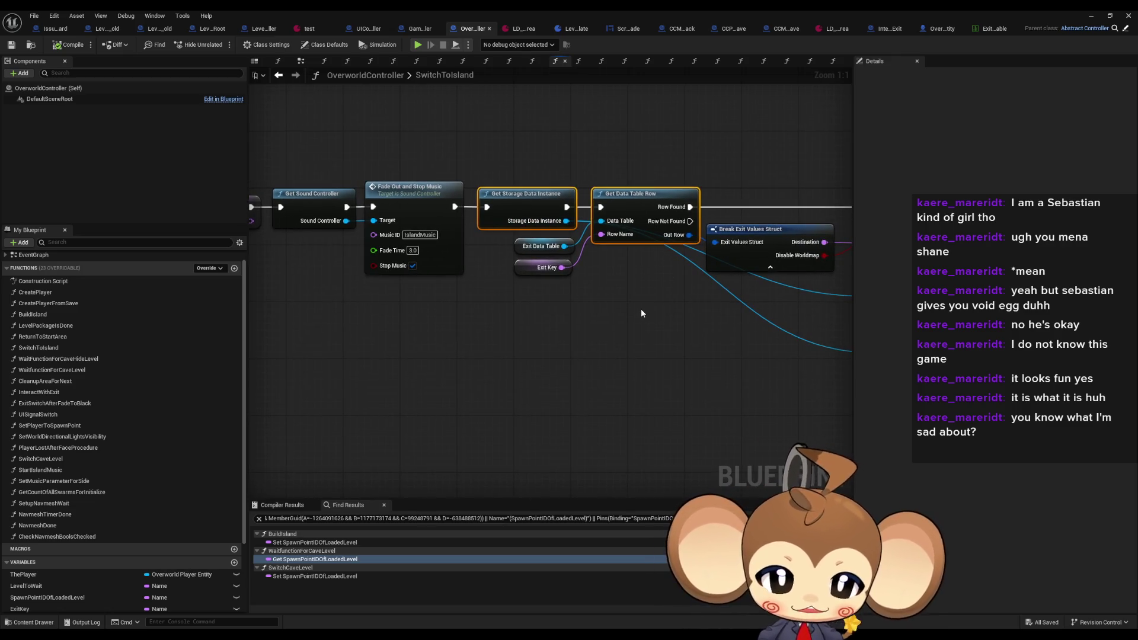
left_click_drag(715, 286, 435, 277)
left_click_drag(582, 224, 296, 192)
Shift the Empty Flow Energy Bucket and Empty Key Array nodes slightly right
left_click(742, 238)
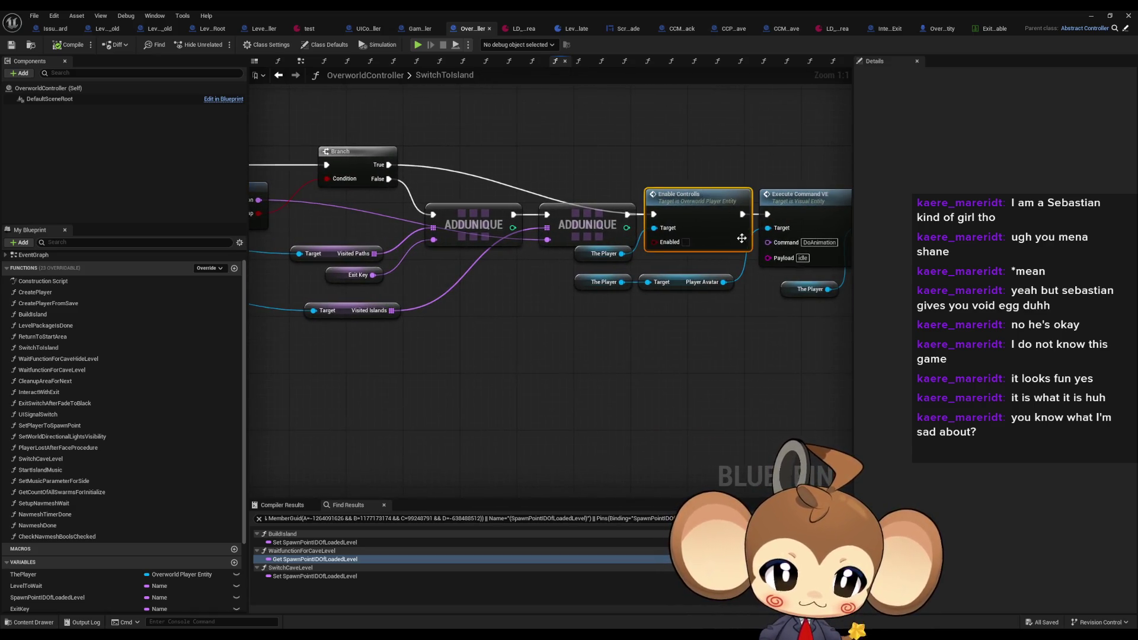
left_click_drag(742, 238, 522, 234)
left_click(584, 198)
left_click_drag(634, 177, 507, 172)
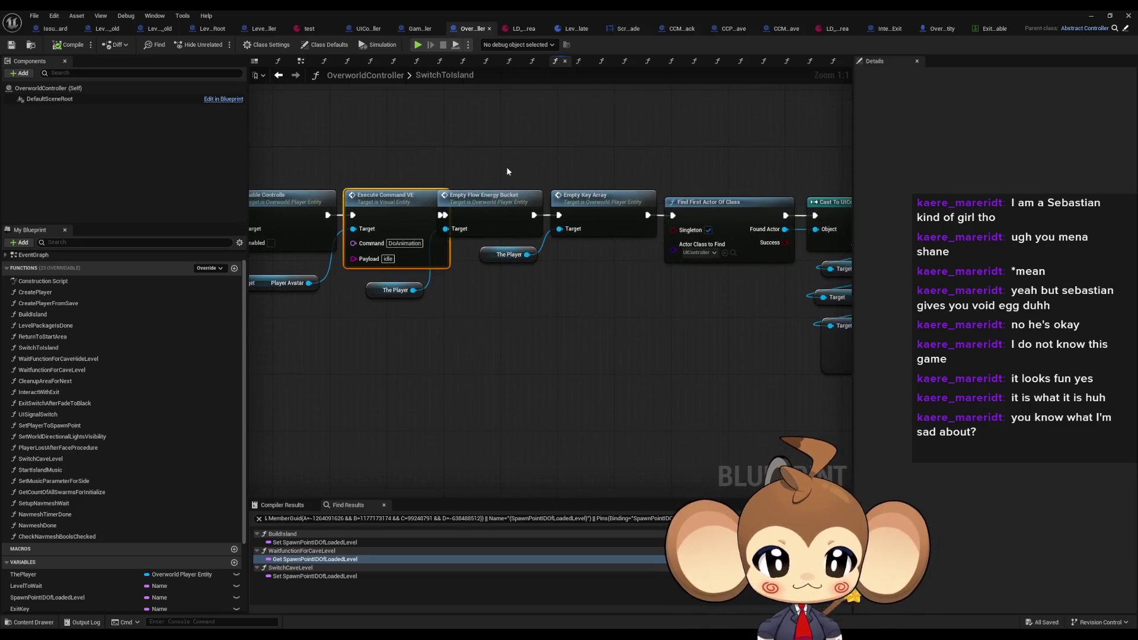
scroll(508, 171, "down", 3)
left_click_drag(663, 289, 451, 177)
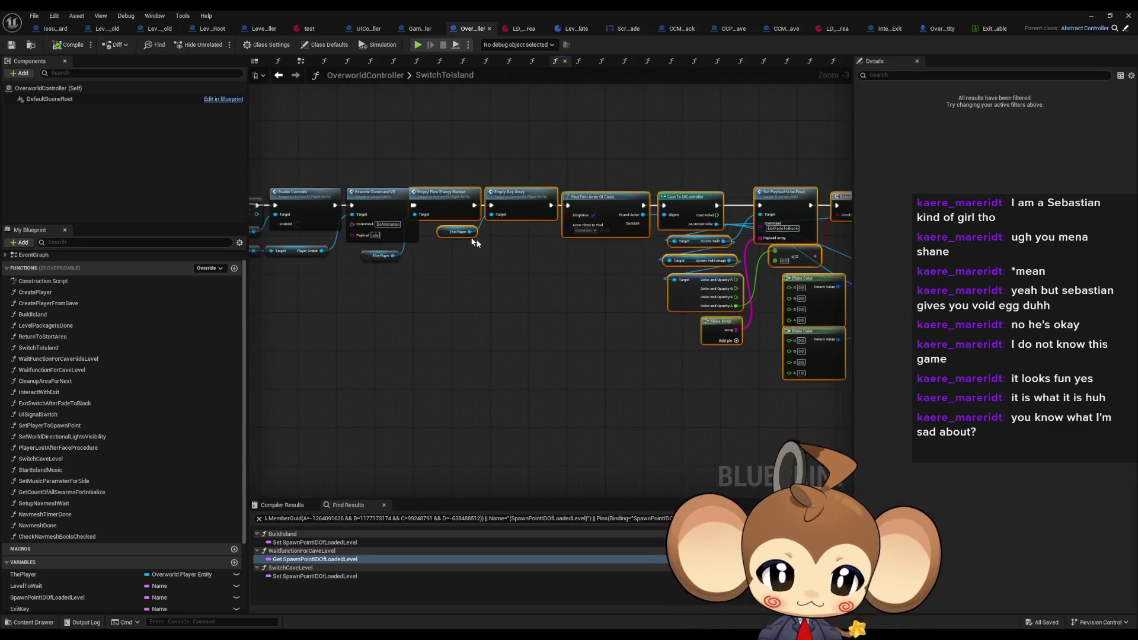
scroll(475, 239, "up", 3)
left_click_drag(695, 218, 716, 217)
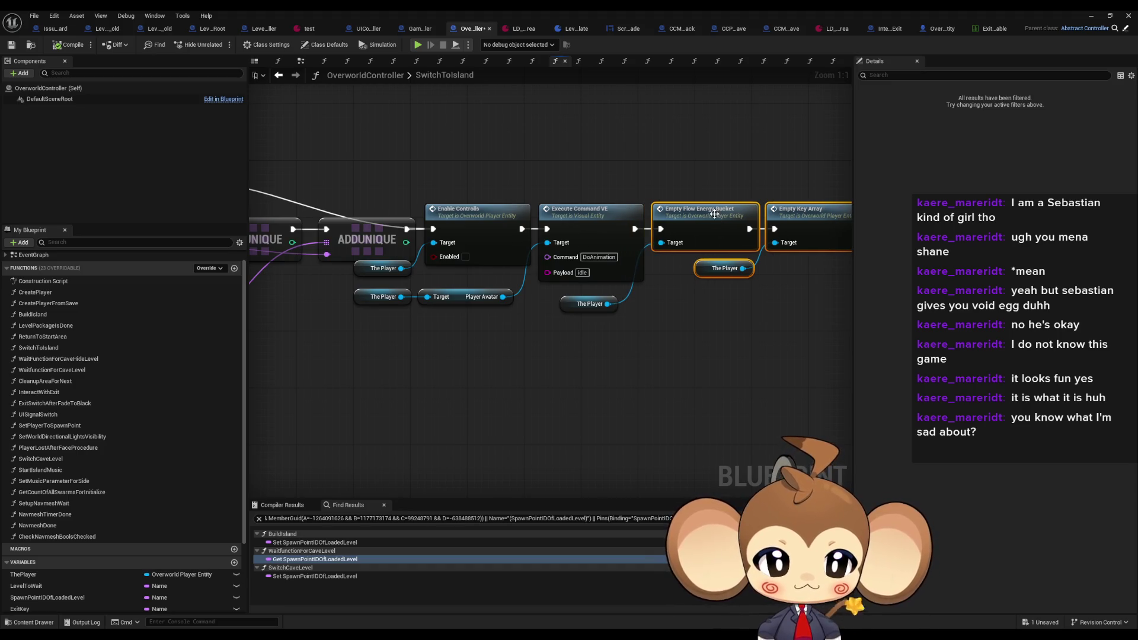
left_click(741, 317)
Pan on to the Cast To UIController, Set Payload and screen fade nodes
left_click_drag(741, 318, 521, 327)
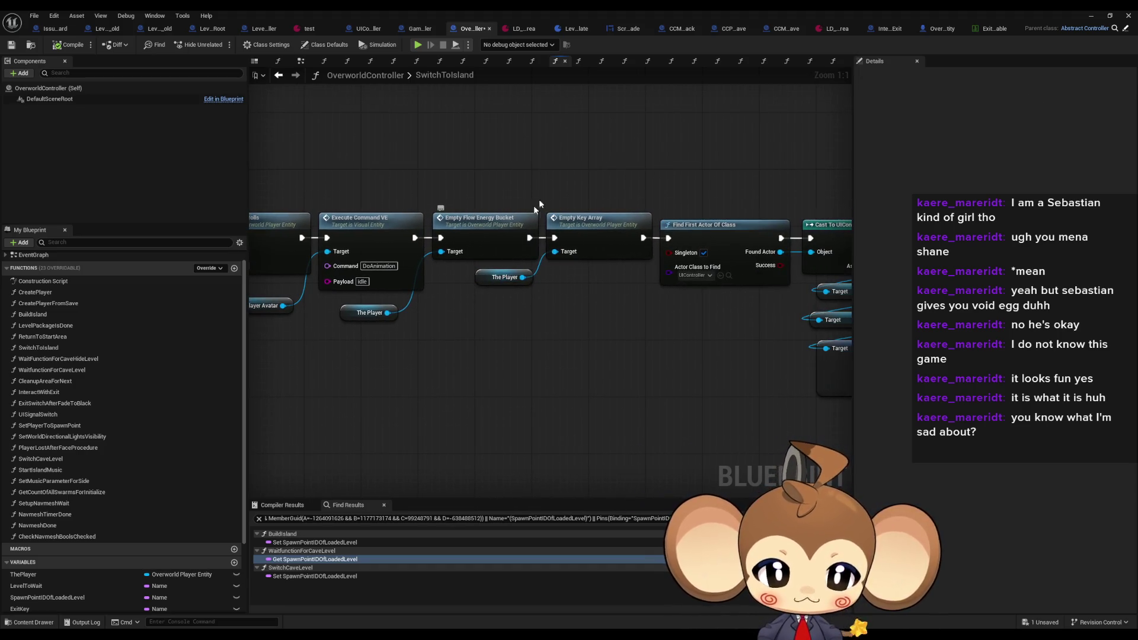
mouse_move(612, 283)
left_mouse_down()
mouse_move(439, 256)
mouse_move(549, 248)
left_mouse_up()
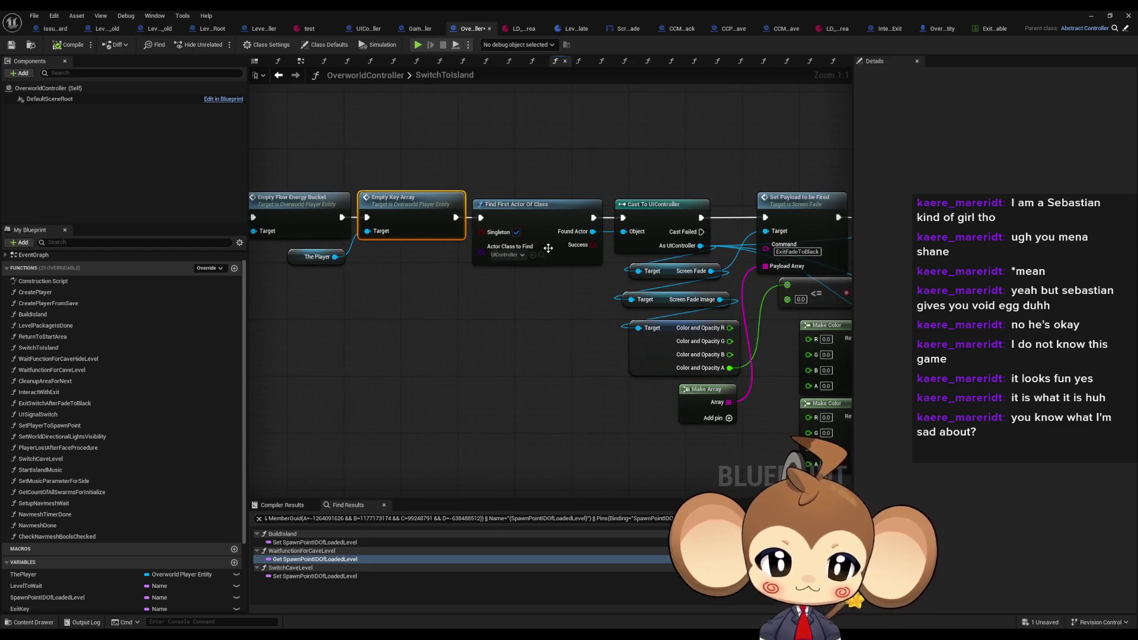
left_click_drag(563, 288, 528, 276)
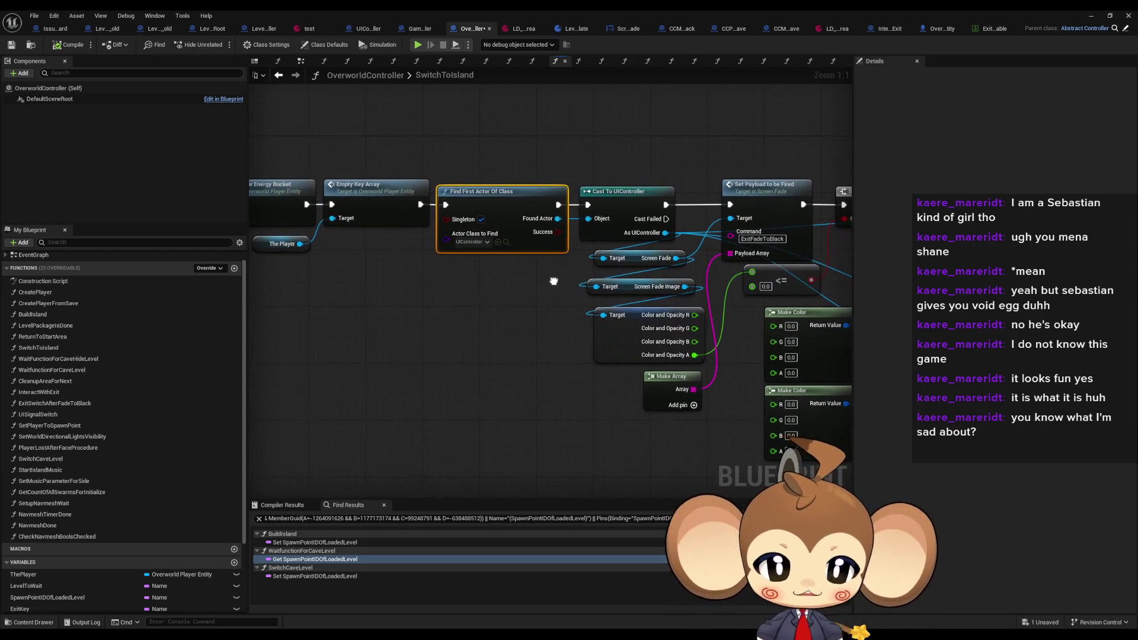
mouse_move(659, 159)
left_mouse_down()
mouse_move(673, 187)
mouse_move(548, 145)
left_mouse_up()
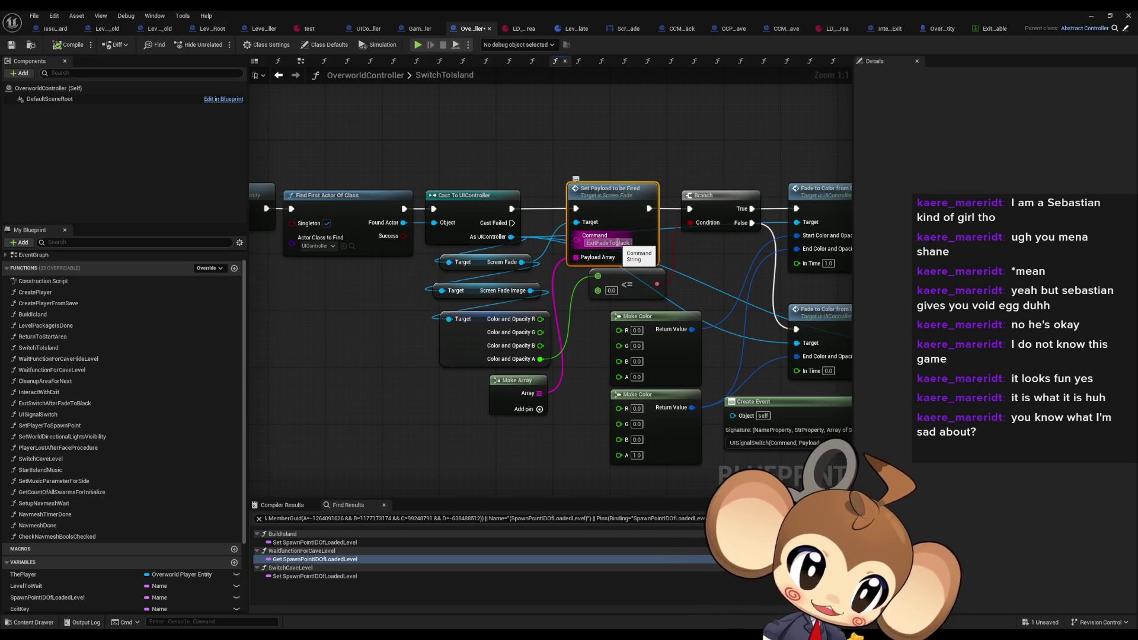
left_click_drag(617, 243, 593, 247)
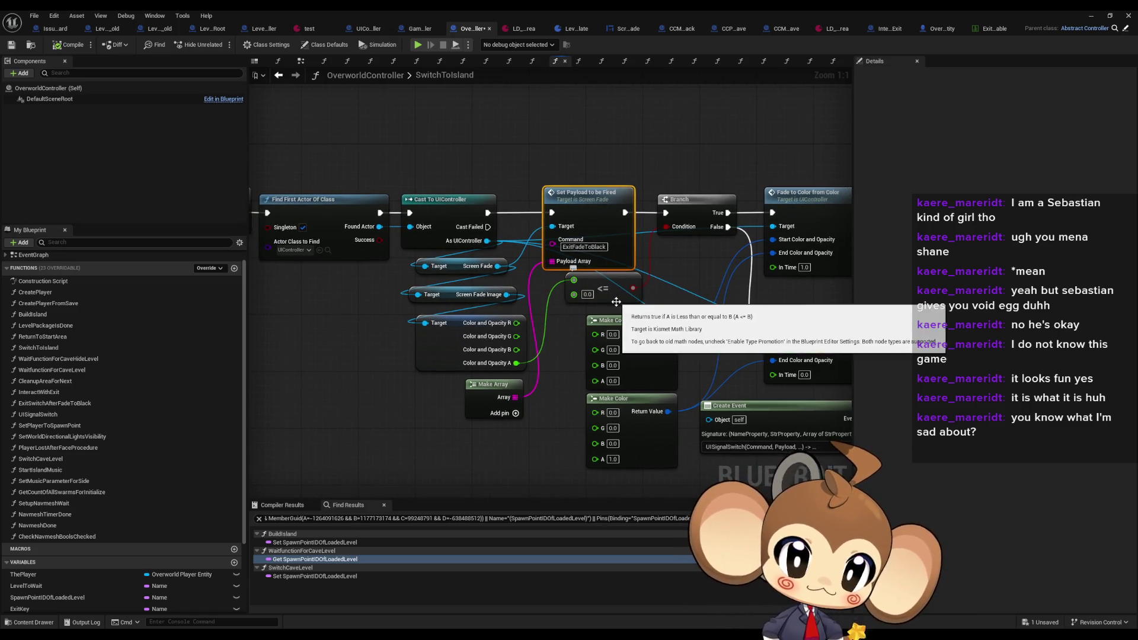
left_click_drag(573, 372, 464, 375)
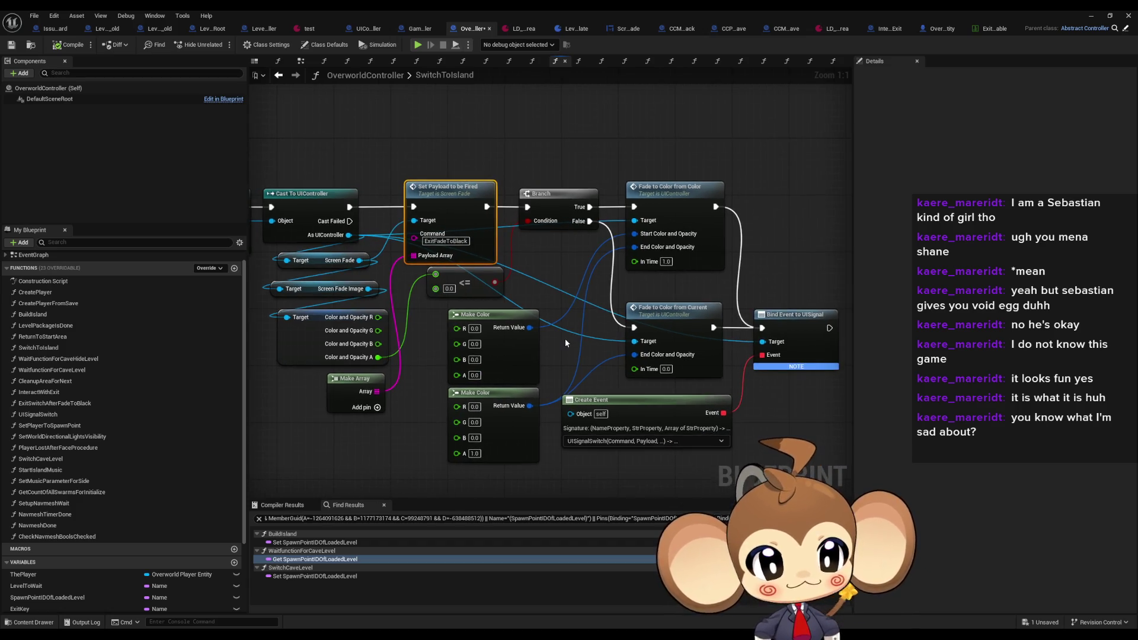
left_click_drag(569, 346, 586, 338)
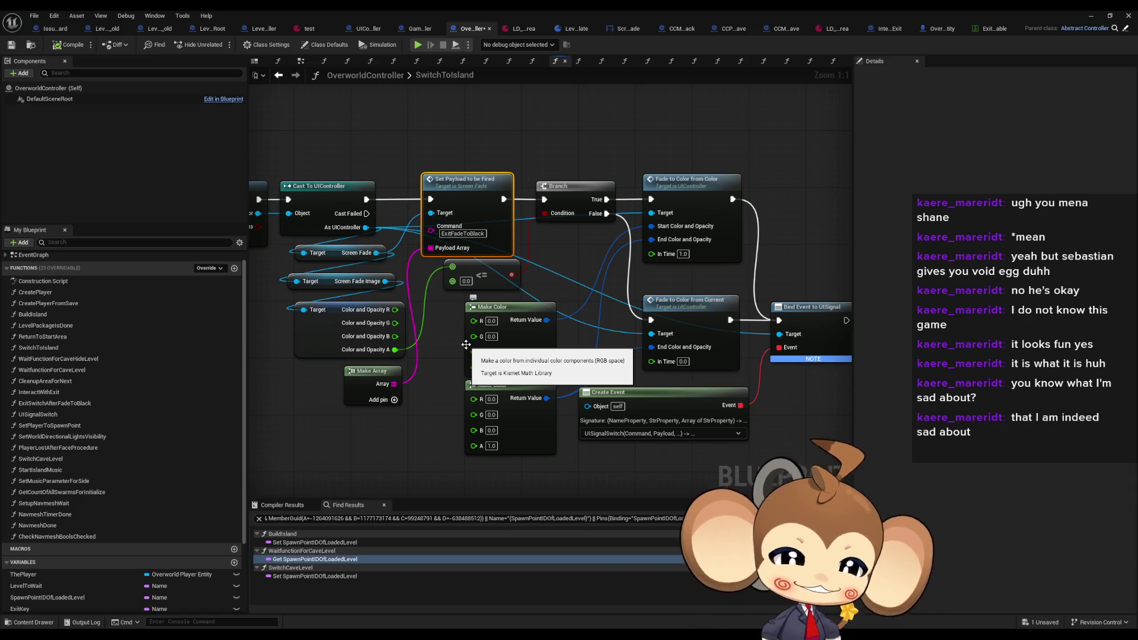
left_click_drag(659, 380, 592, 380)
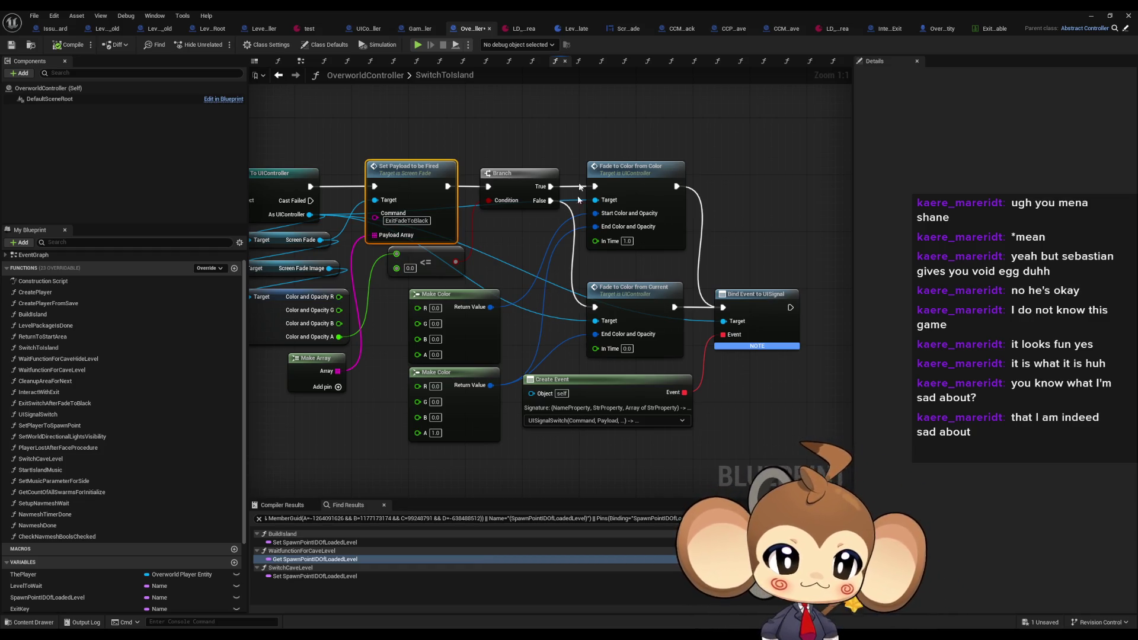
left_click_drag(585, 359, 687, 126)
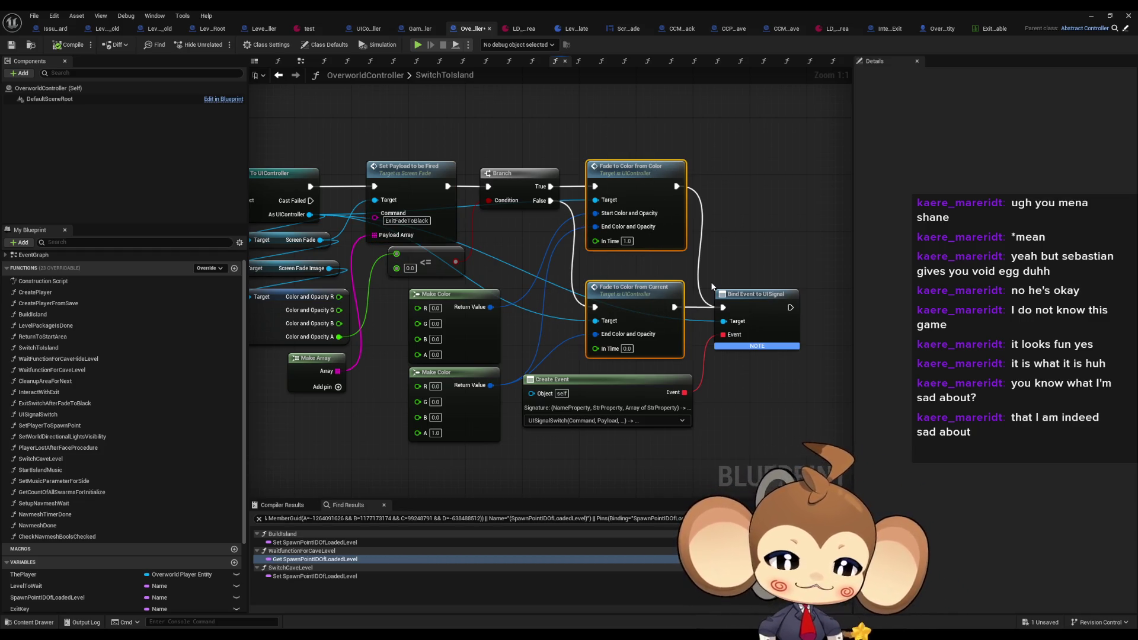
left_click(646, 303)
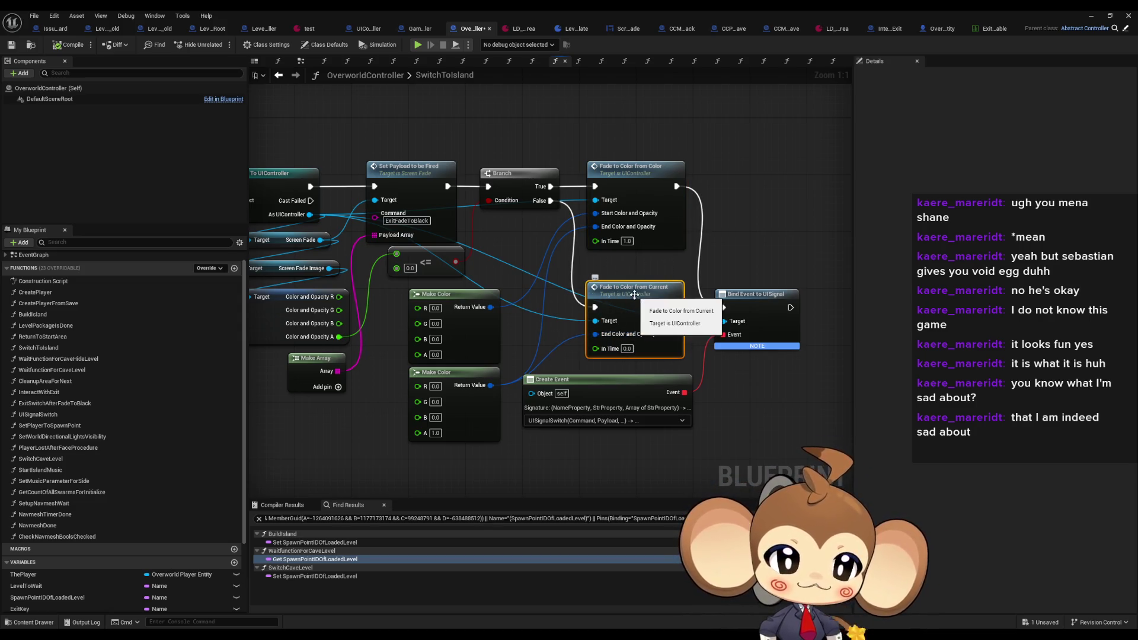
left_click(665, 220)
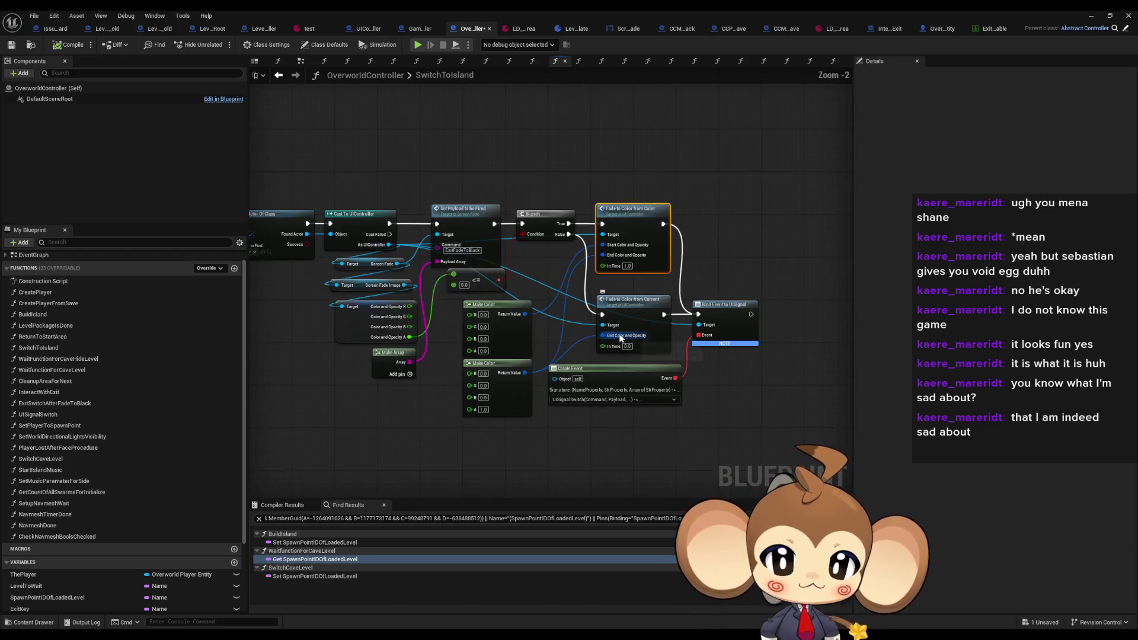
scroll(658, 341, "down", 1)
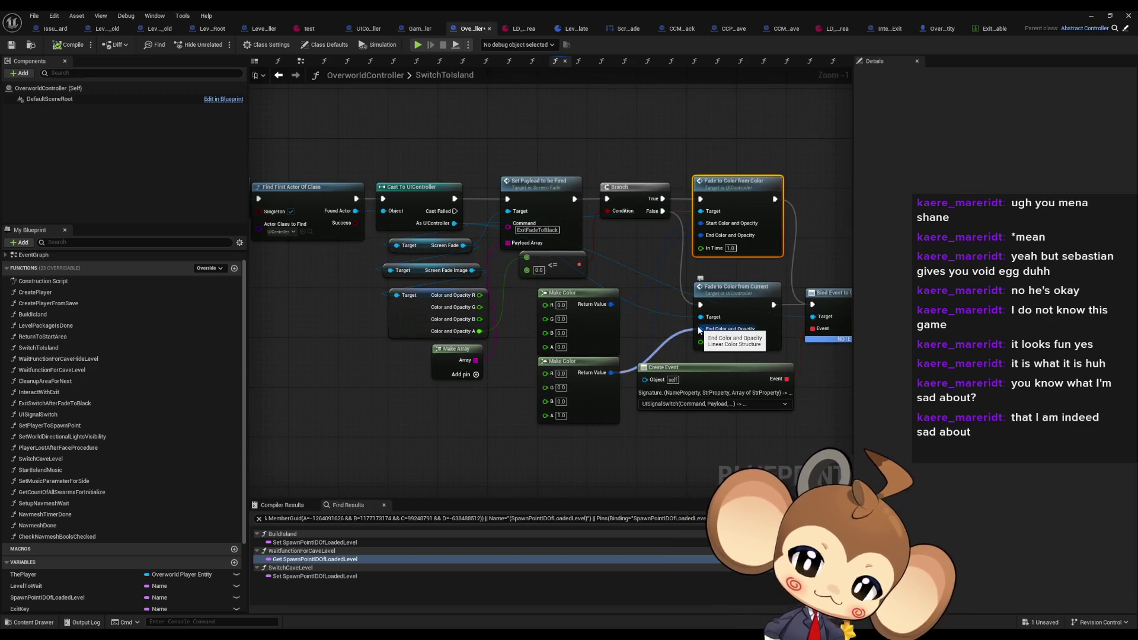
left_click_drag(700, 330, 504, 294)
left_click(520, 360)
left_click(649, 278)
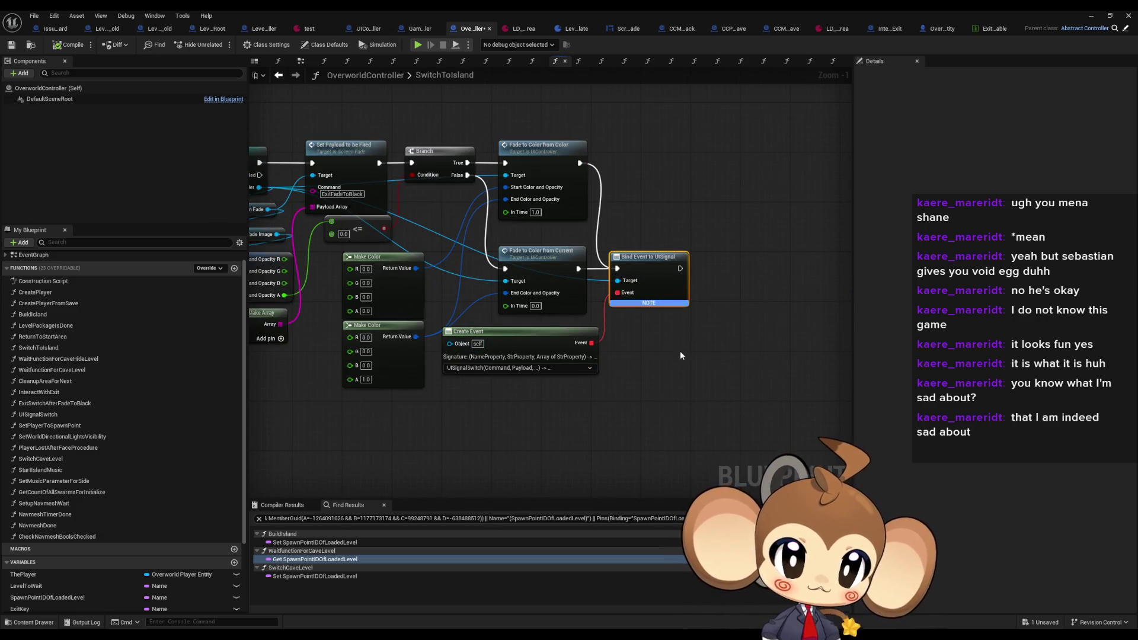
left_click_drag(335, 201, 543, 218)
left_click_drag(614, 397, 508, 384)
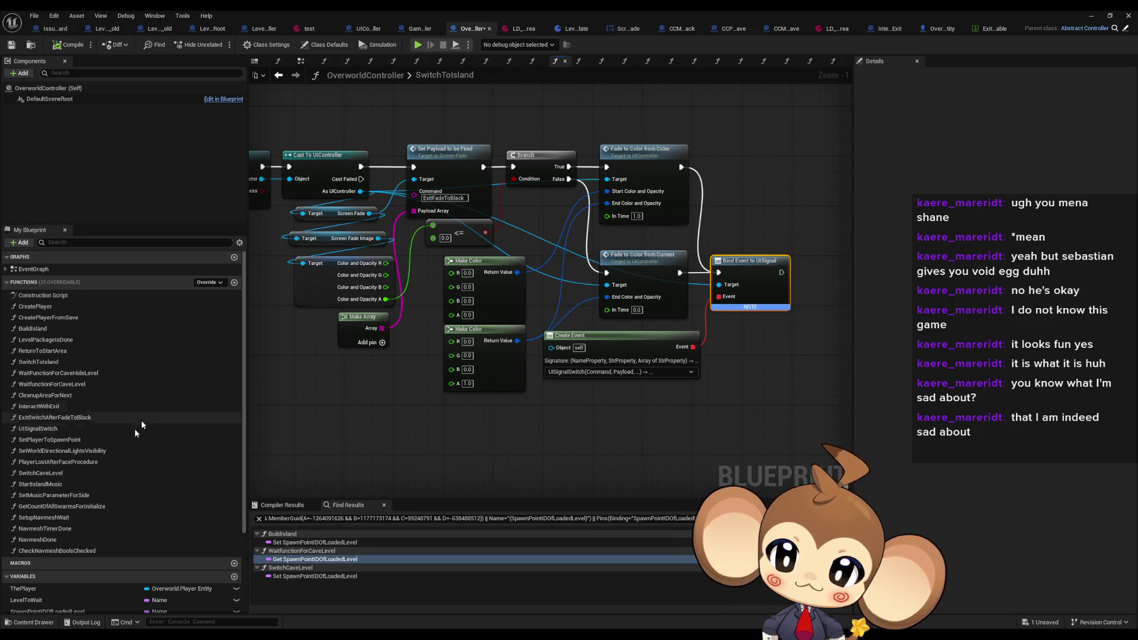
double_click(45, 430)
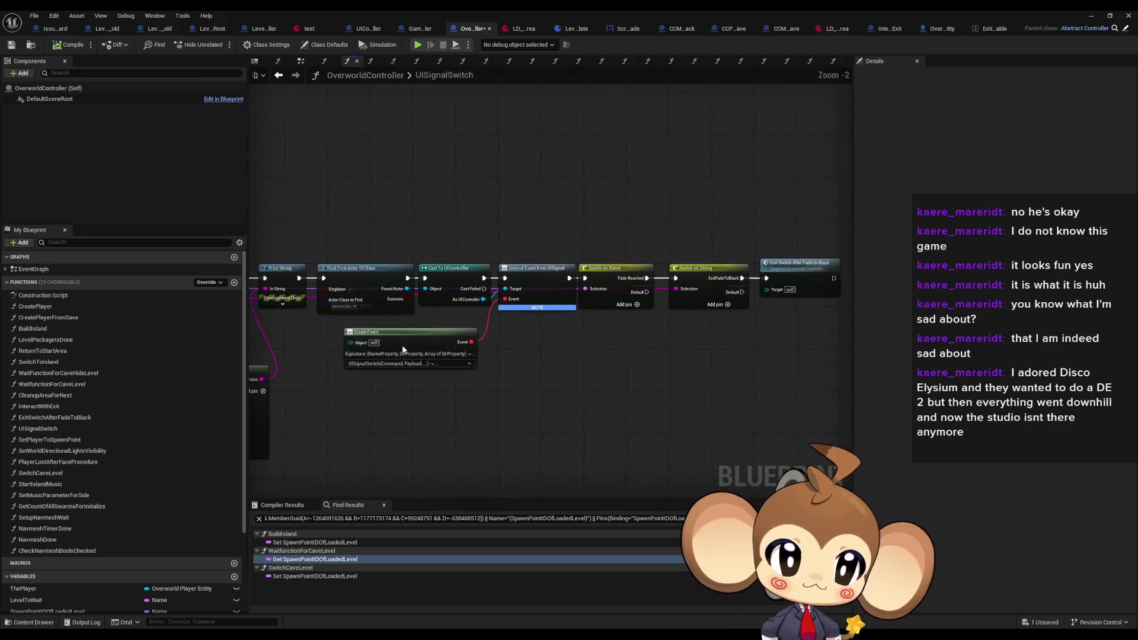
Inspect the Switch on String cases in UISignalSwitch, then start Play in Editor from the level
left_click(694, 294)
mouse_move(719, 368)
left_mouse_down()
mouse_move(592, 381)
mouse_move(818, 373)
left_mouse_up()
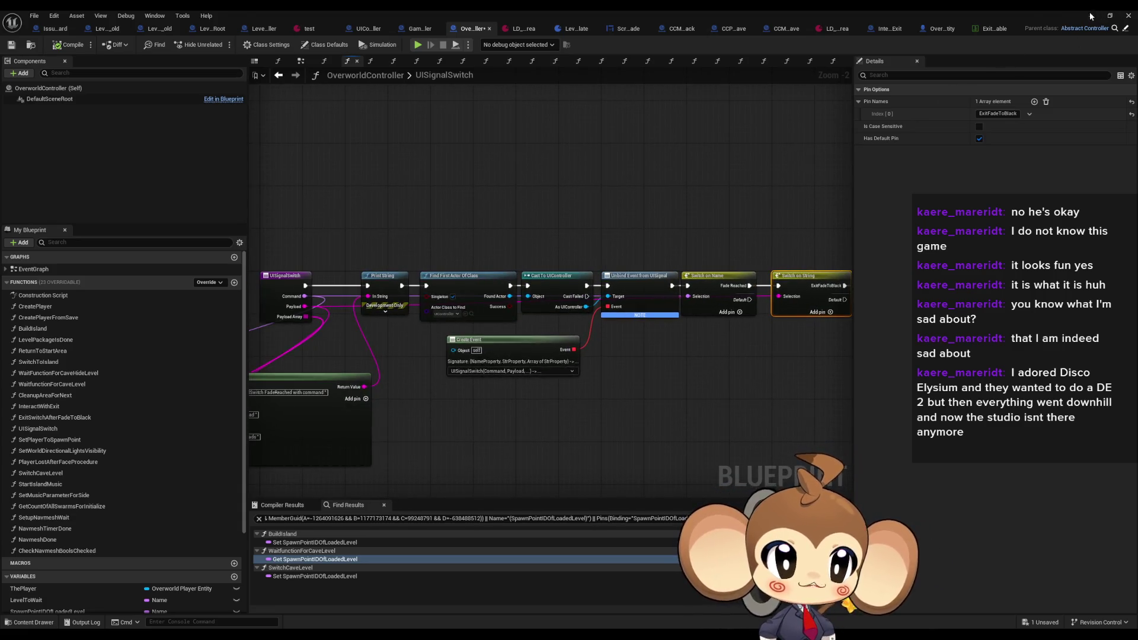
left_click(1091, 16)
left_click(219, 45)
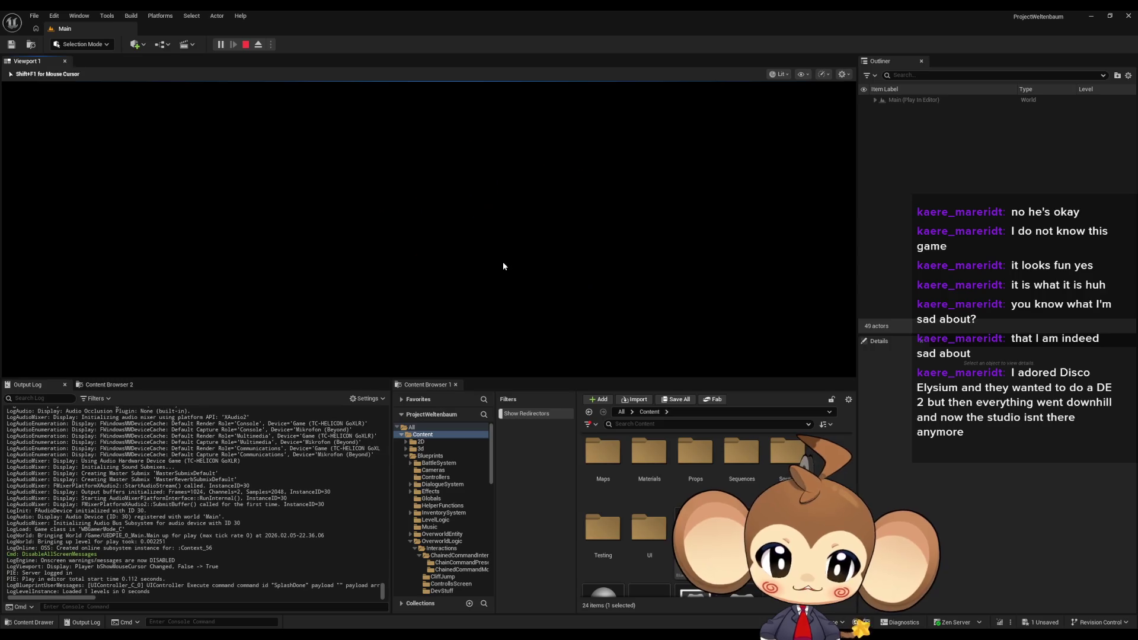
Walk the character forward with W, north up the stone stairs toward the bridge
key("w")
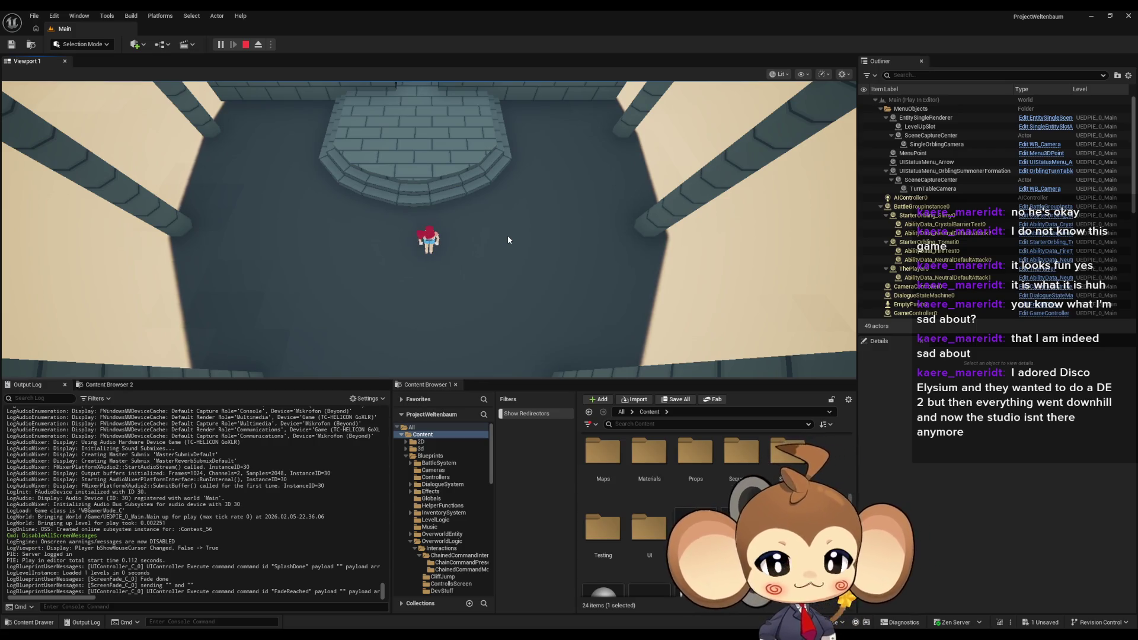
key("w")
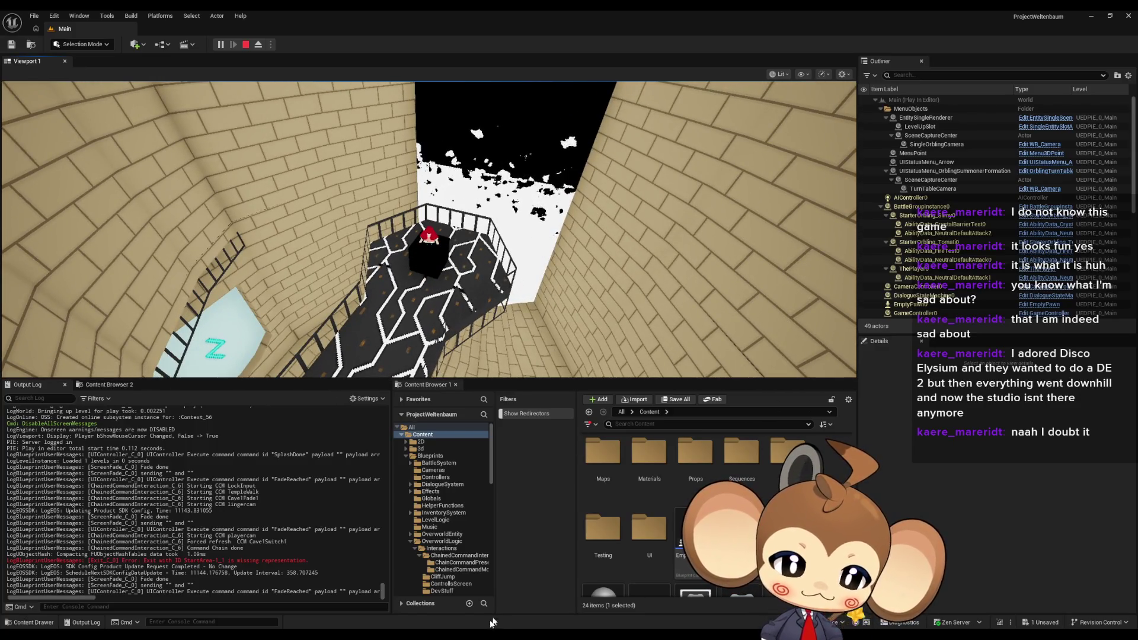
Bring the OverworldController blueprint back to the front and pan and zoom its UISignalSwitch graph
left_click(539, 592)
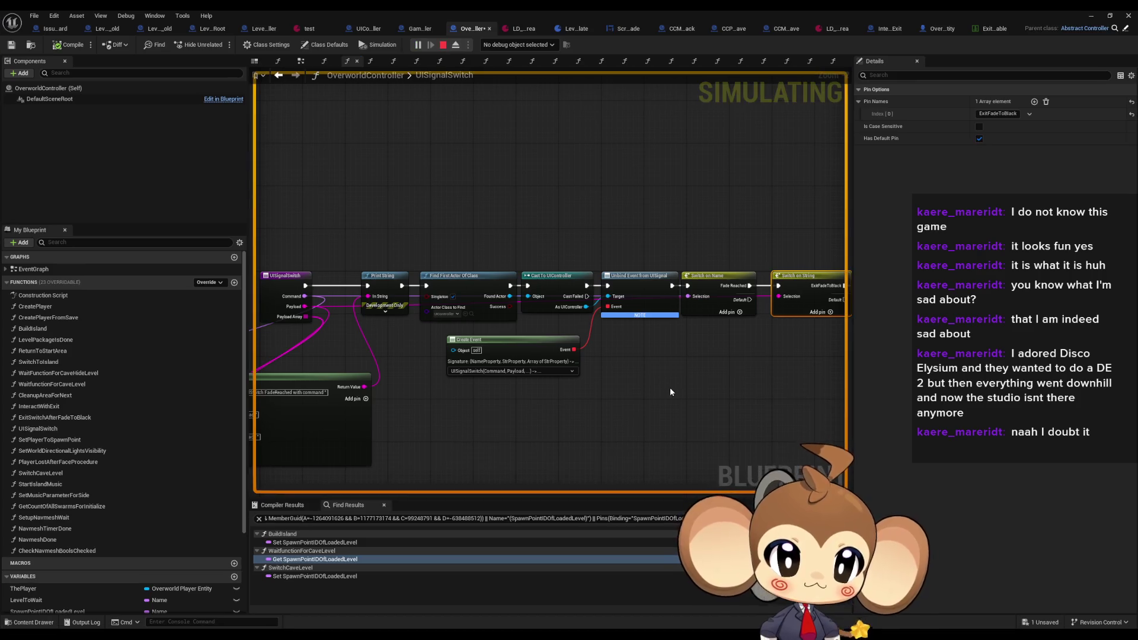
mouse_move(645, 392)
left_mouse_down()
mouse_move(664, 356)
mouse_move(531, 362)
mouse_move(609, 344)
mouse_move(633, 359)
left_mouse_up()
scroll(531, 361, "down", 2)
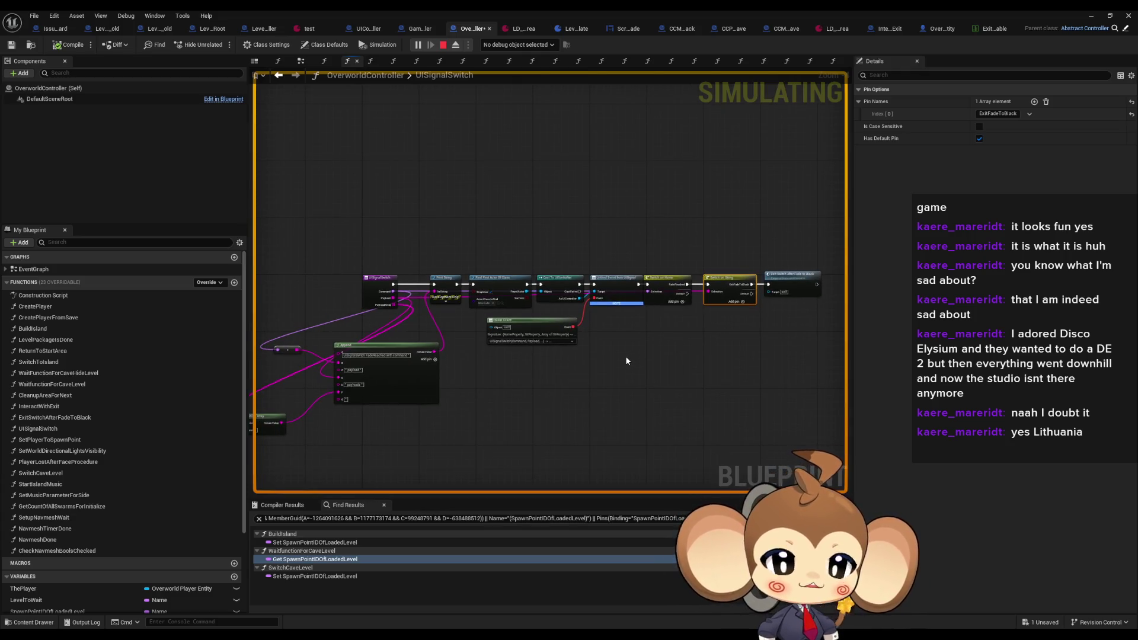
scroll(623, 360, "up", 1)
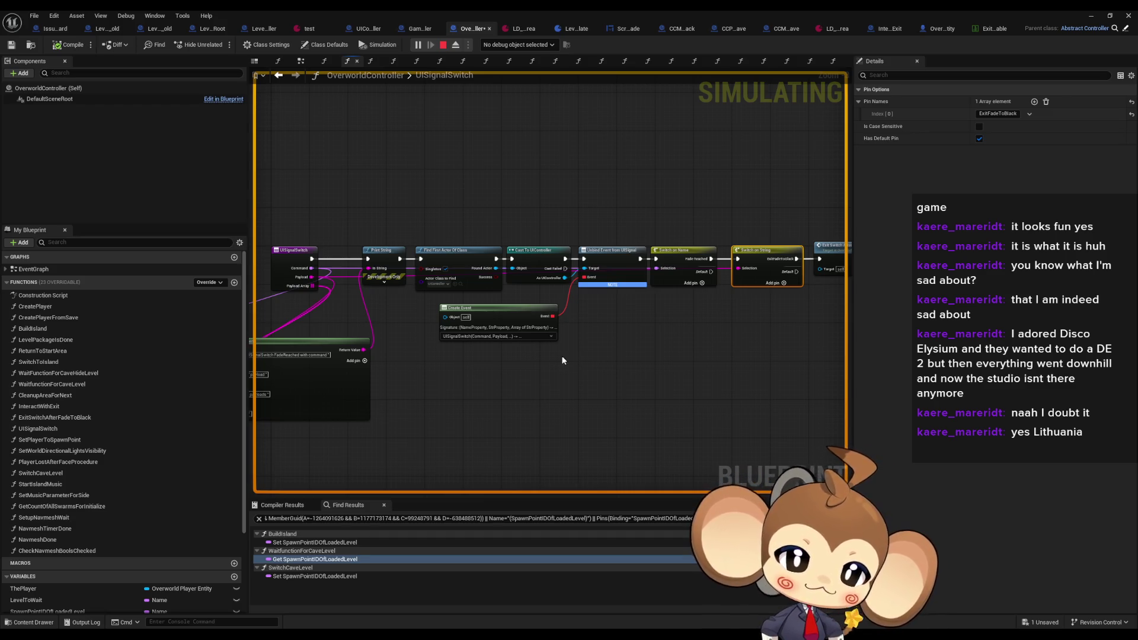
left_click_drag(579, 360, 614, 354)
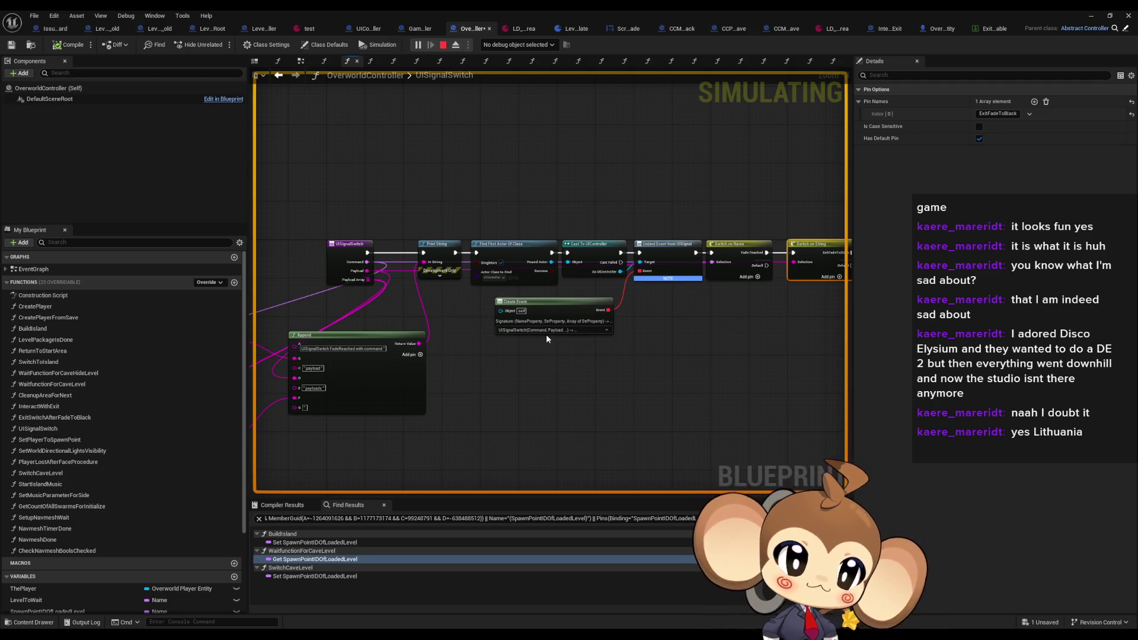
left_click_drag(655, 326, 625, 323)
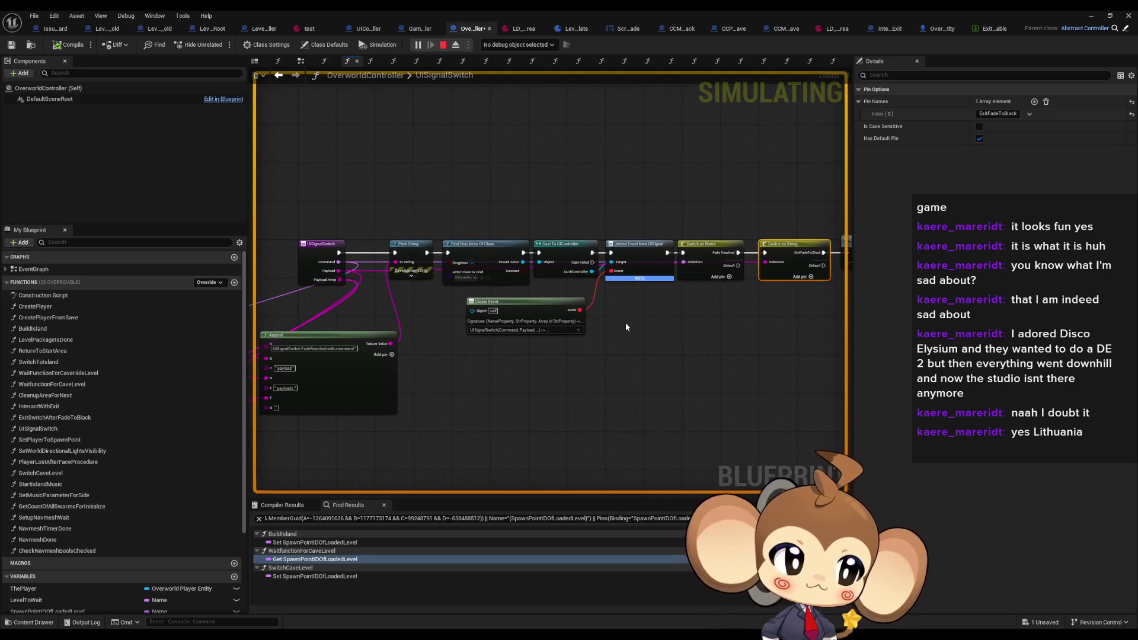
scroll(621, 328, "up", 2)
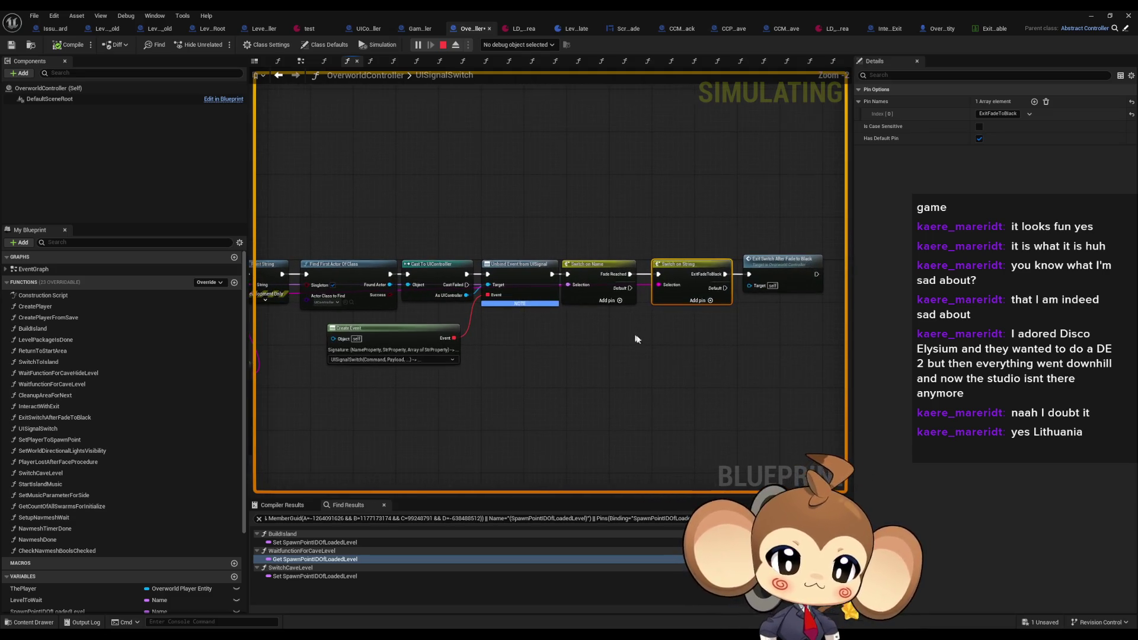
scroll(642, 337, "up", 1)
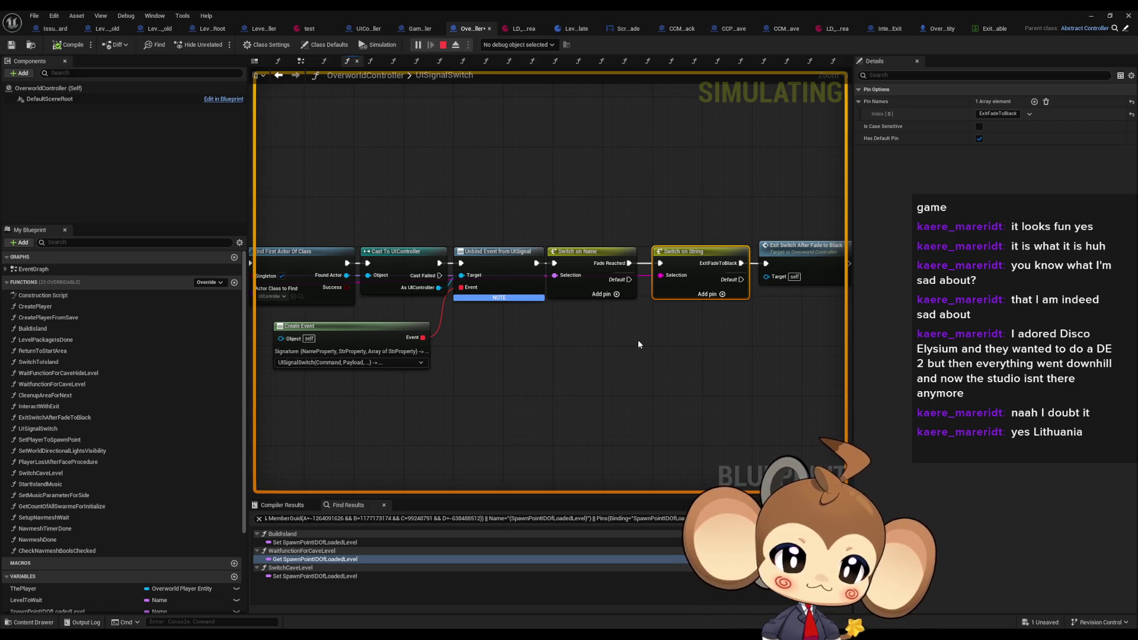
Pan across the UISignalSwitch entry and Append nodes to the Switch on String node
left_click_drag(638, 340, 724, 334)
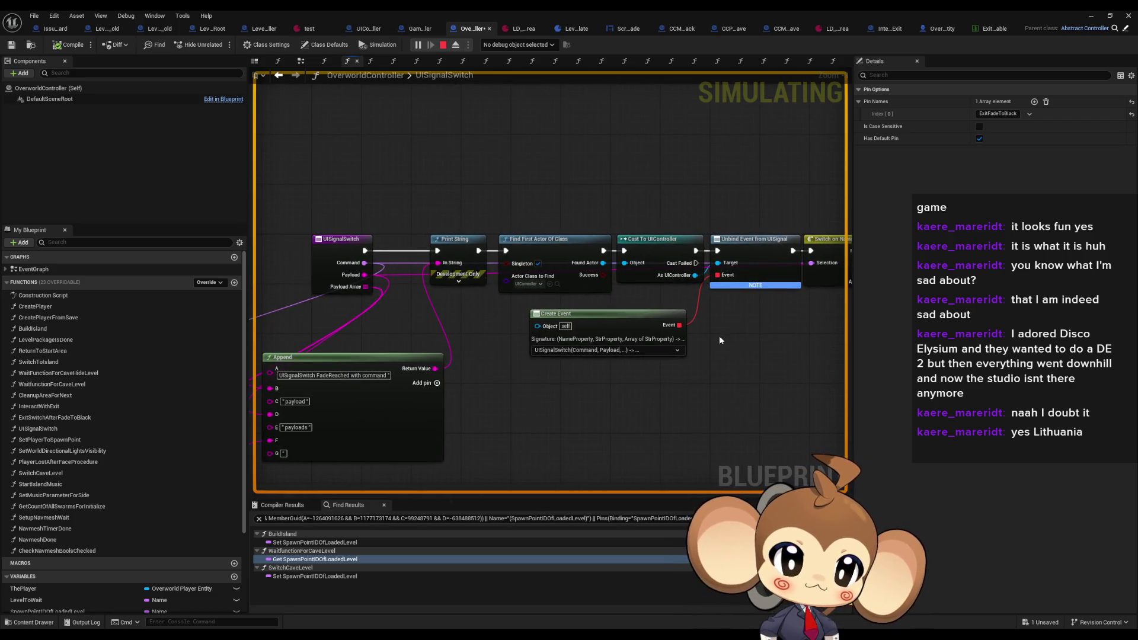
mouse_move(718, 336)
left_mouse_down()
mouse_move(730, 329)
mouse_move(717, 327)
left_mouse_up()
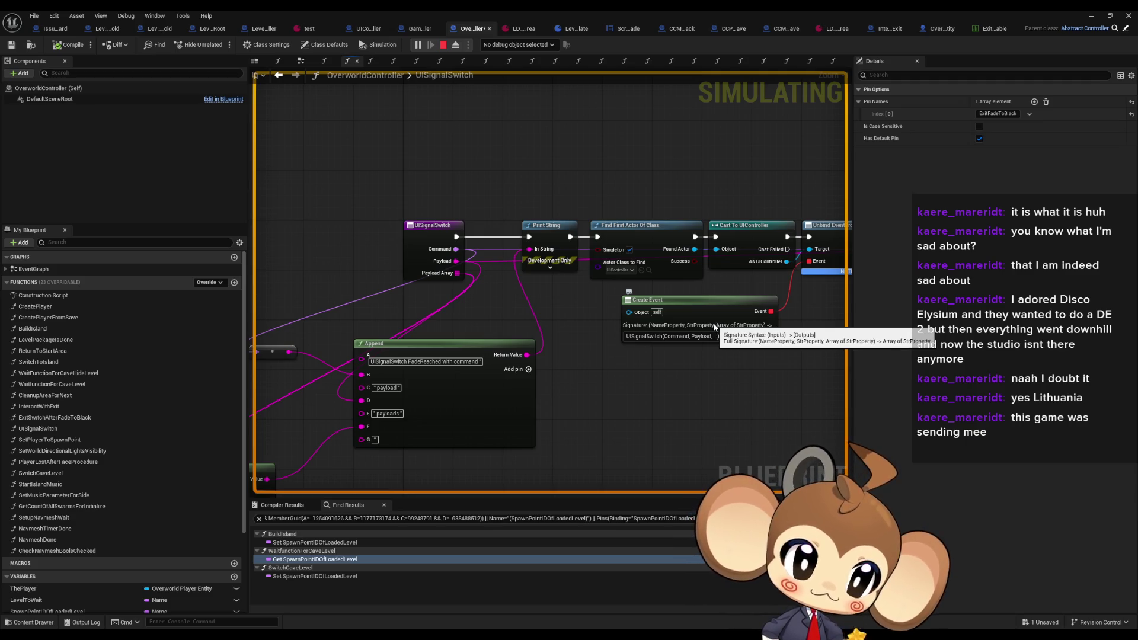
left_click_drag(599, 322, 640, 310)
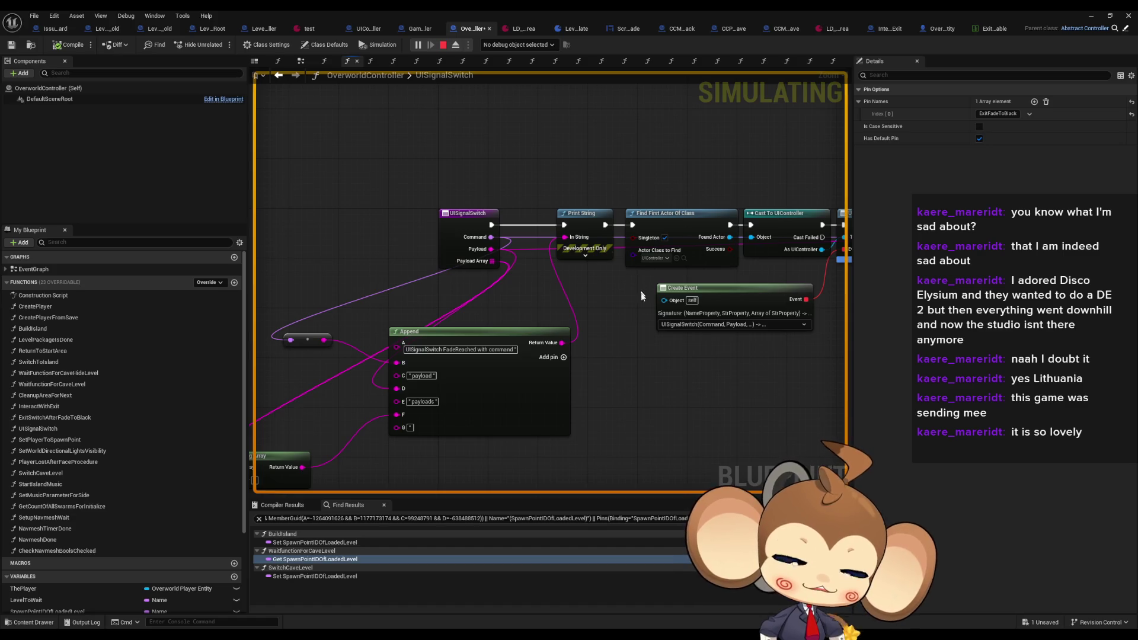
left_click_drag(680, 360, 671, 358)
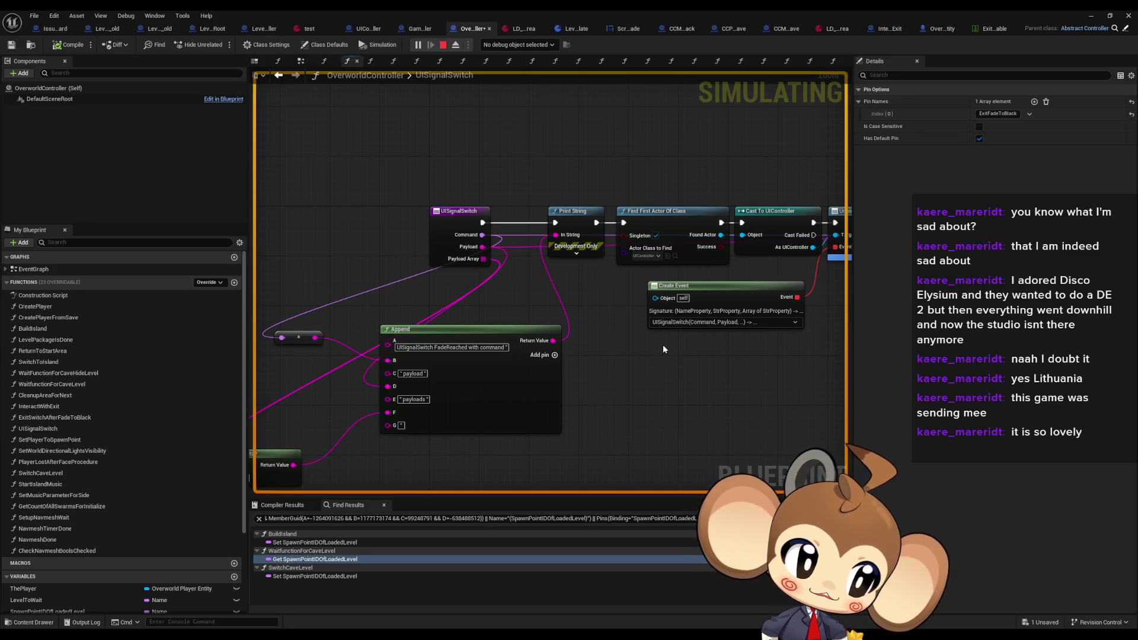
left_click_drag(663, 346, 617, 351)
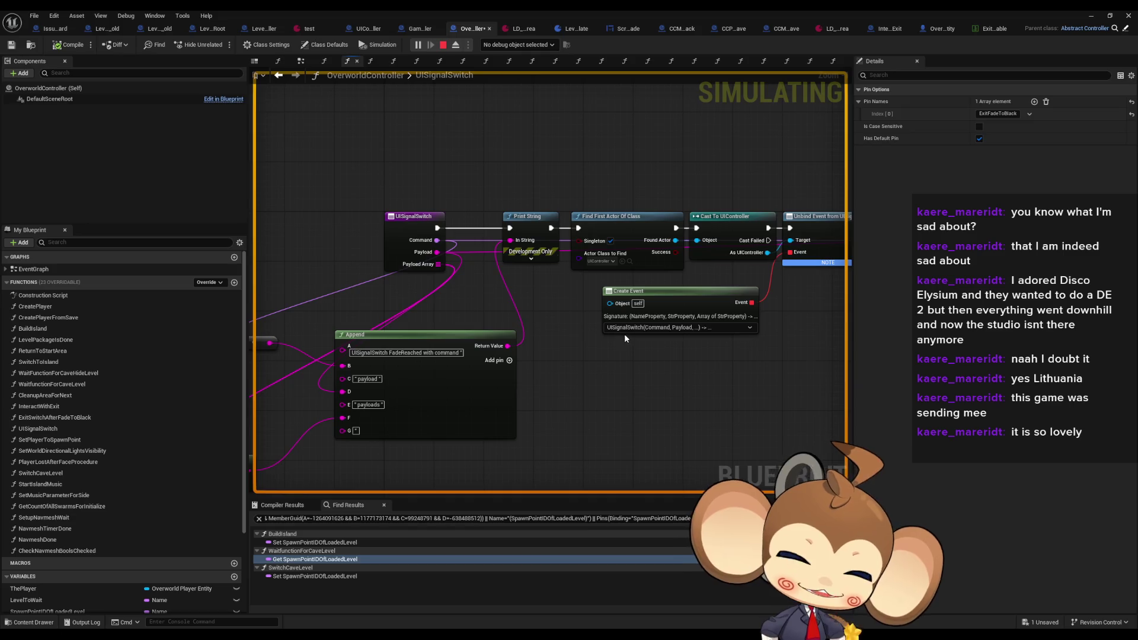
left_click_drag(671, 350, 598, 351)
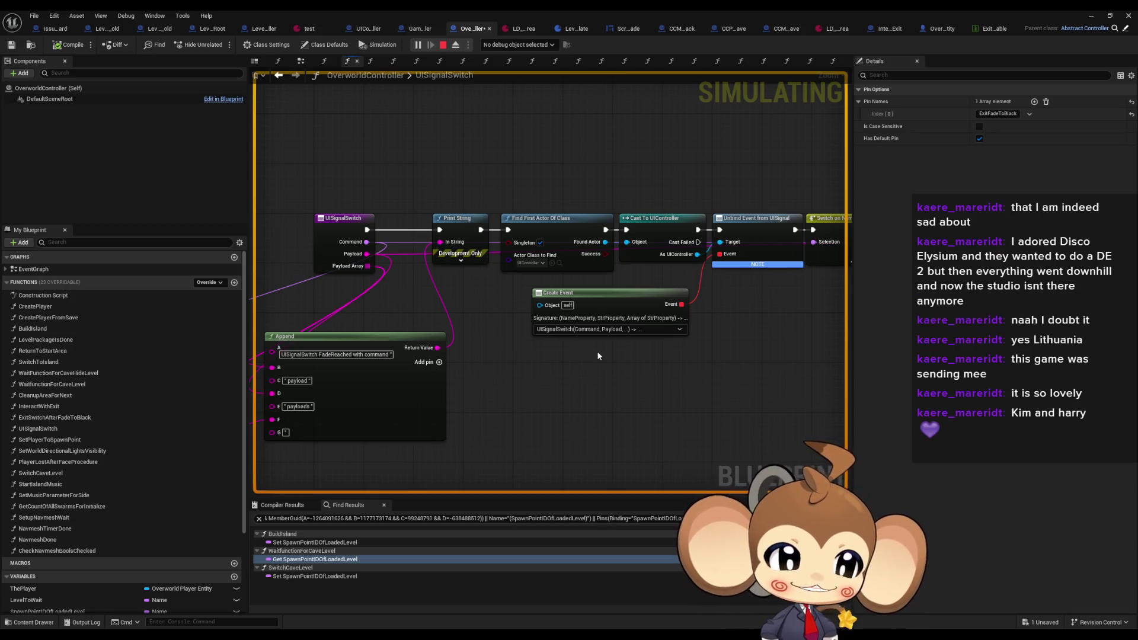
scroll(646, 350, "down", 2)
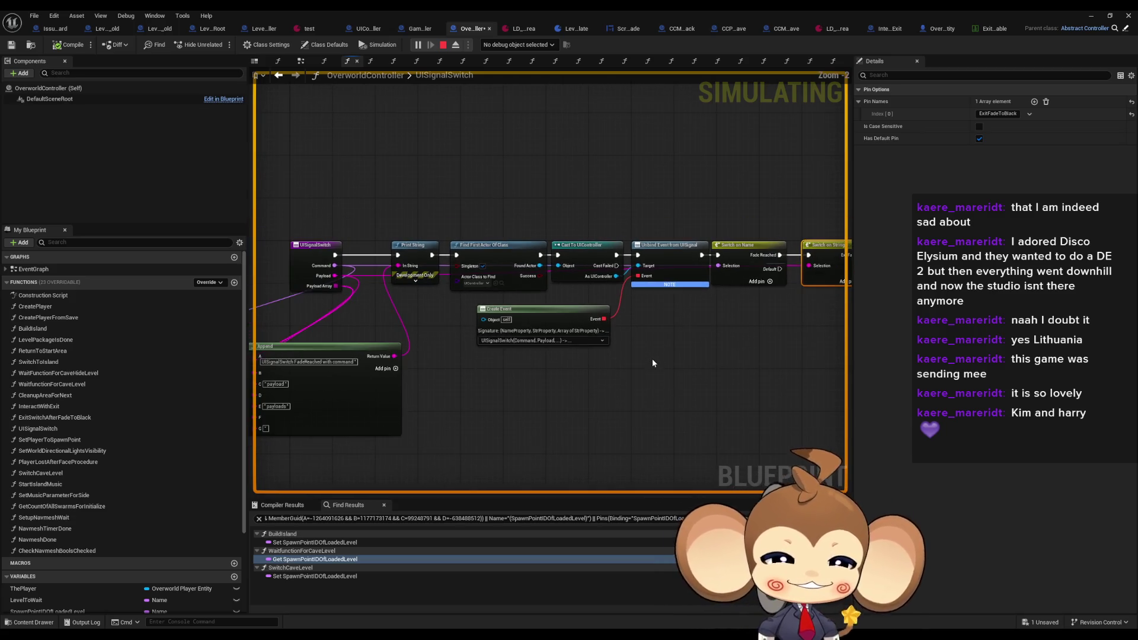
mouse_move(652, 359)
left_mouse_down()
mouse_move(591, 359)
mouse_move(721, 337)
left_mouse_up()
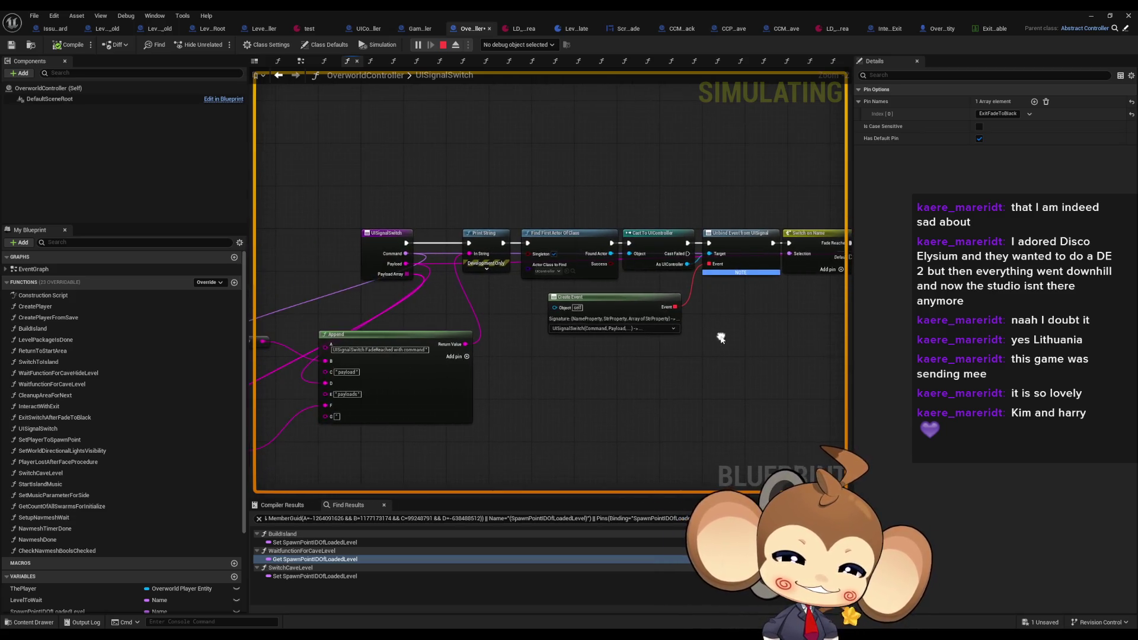
left_click_drag(569, 297, 437, 302)
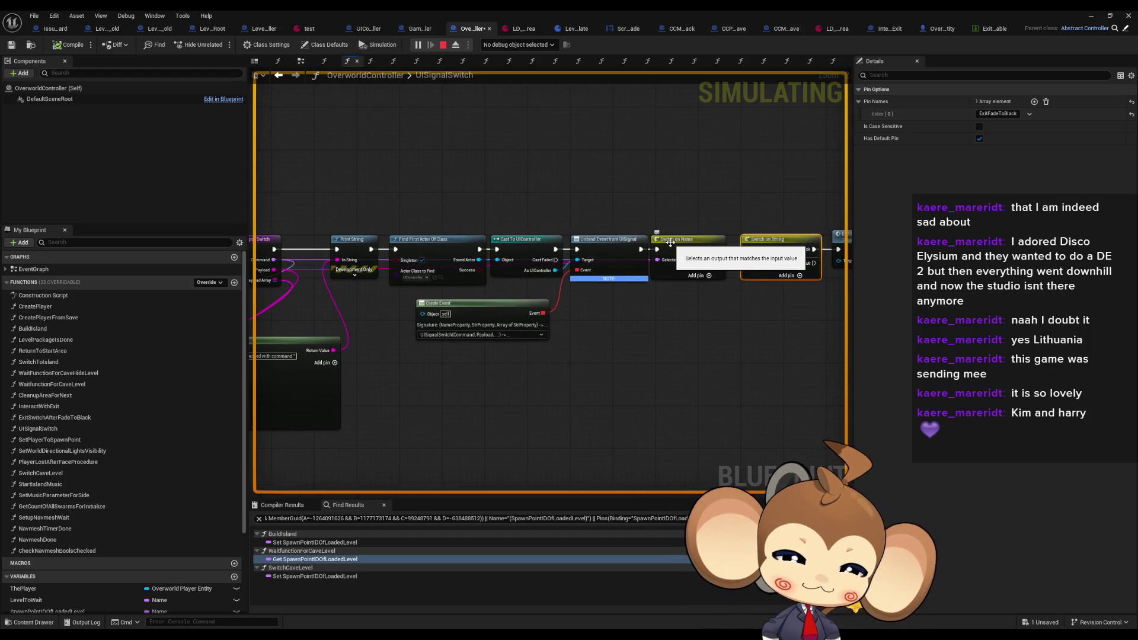
Add a breakpoint to the Switch on Name node, then move to the OverworldPlayerEntity blueprint
right_click(671, 243)
left_click(705, 448)
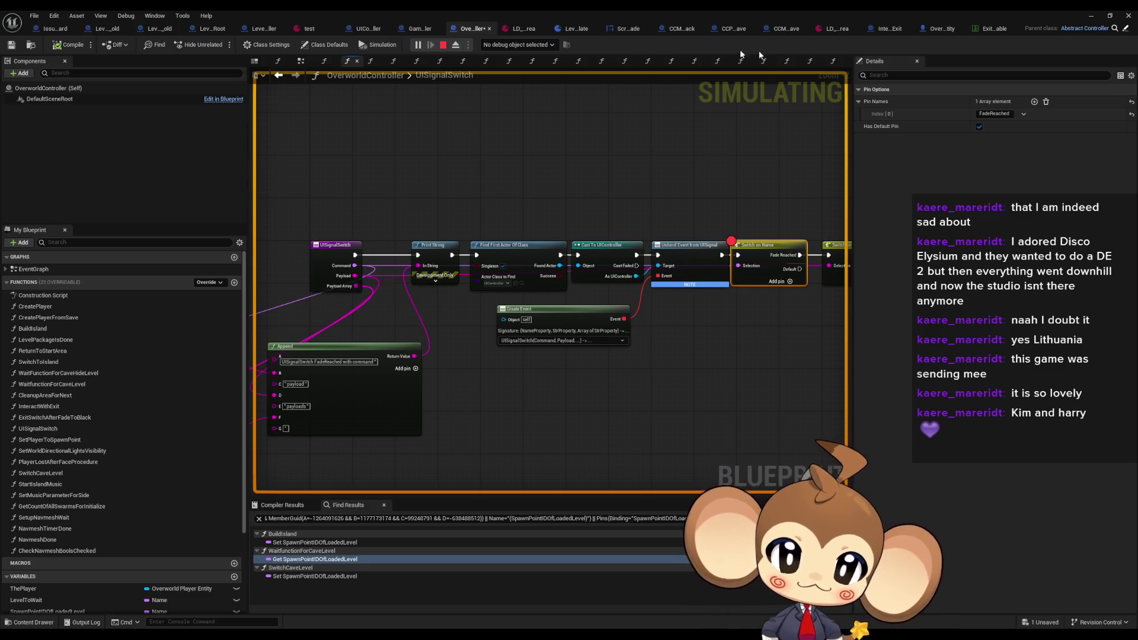
left_click(886, 29)
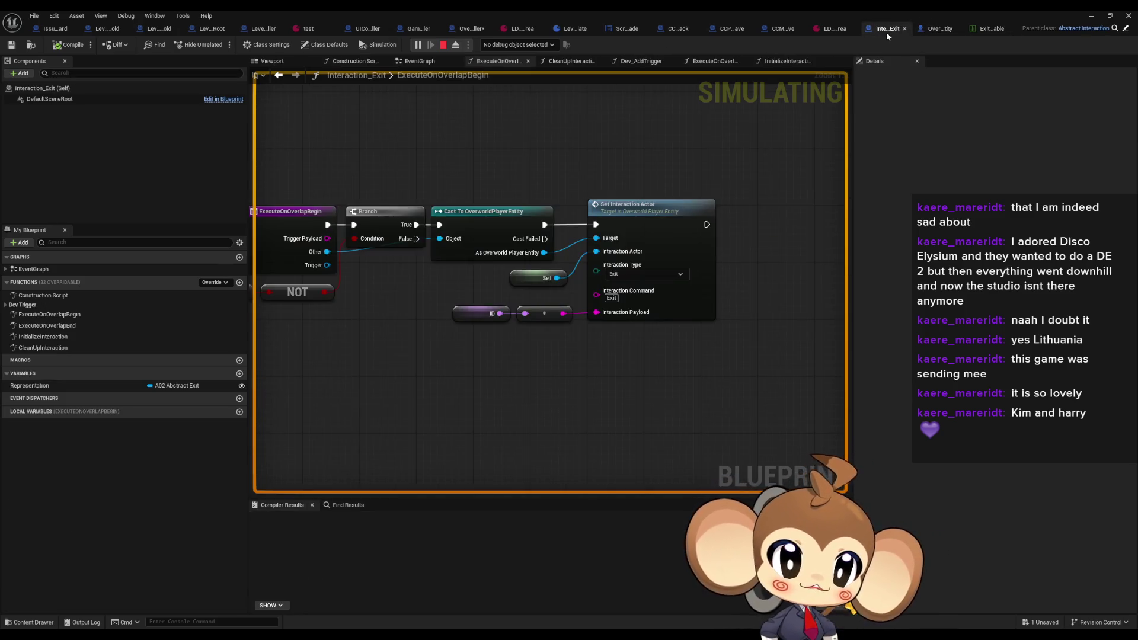
left_click(940, 29)
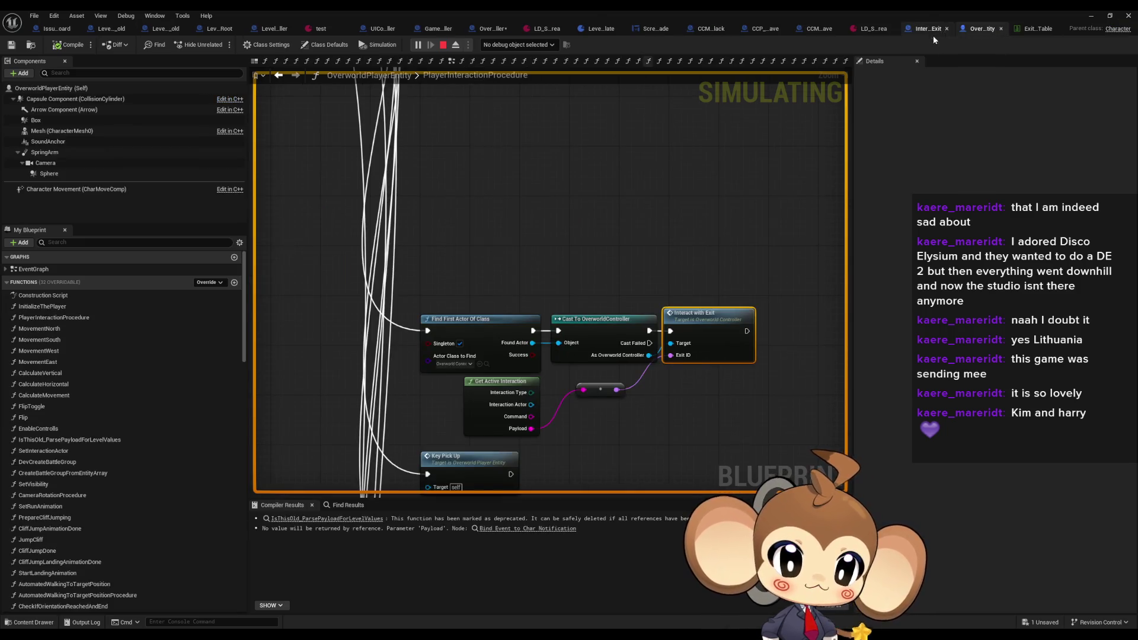
Open InteractWithExit, then the SwitchToIsland function graph from its Switch to Island node
double_click(701, 314)
left_click(770, 241)
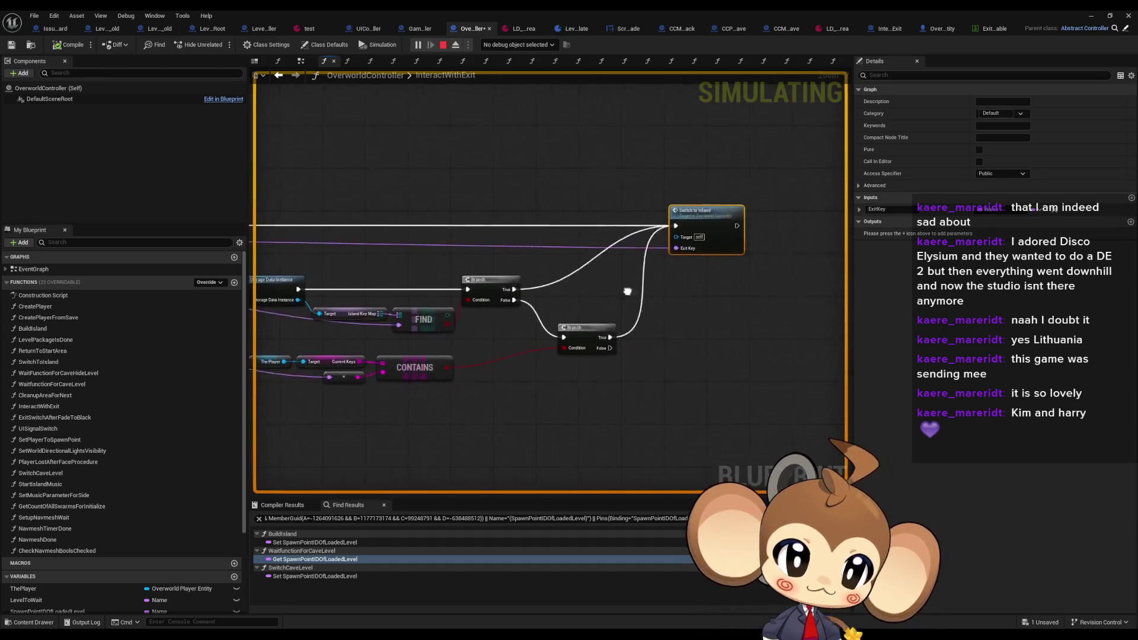
double_click(628, 234)
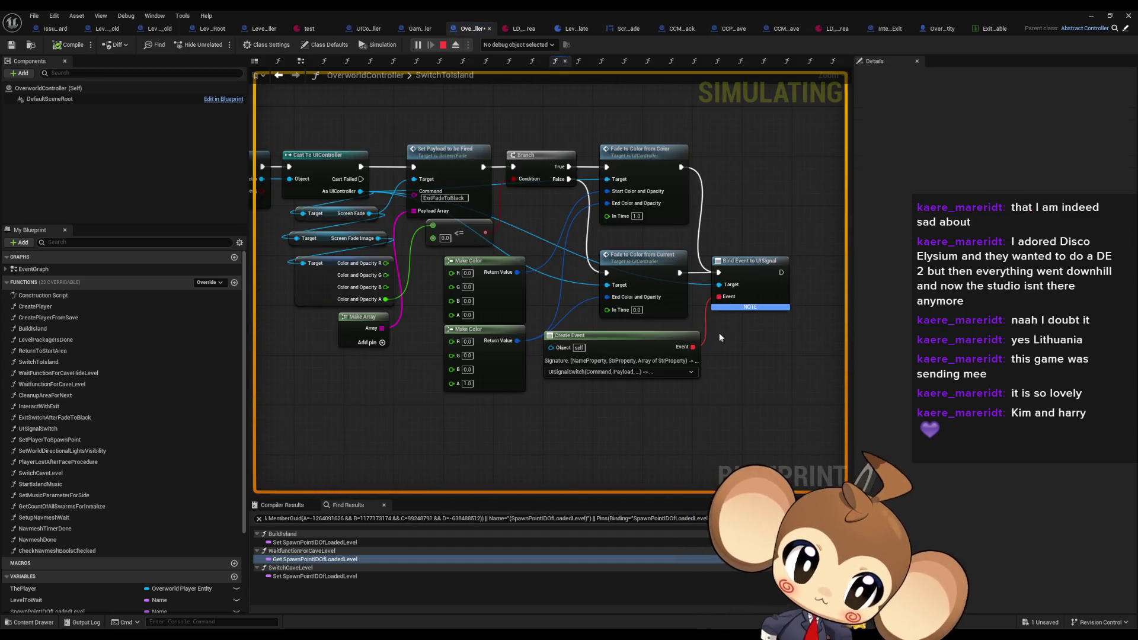
Add a breakpoint to the SwitchToIsland entry node and return to the running level
left_click_drag(497, 245, 699, 283)
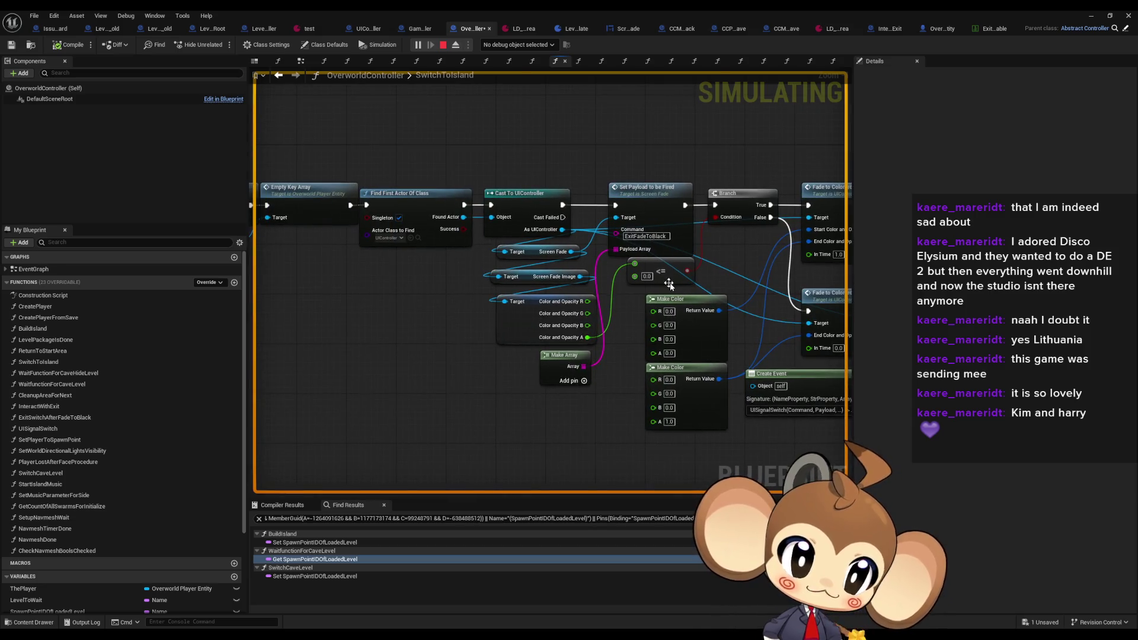
mouse_move(505, 269)
left_mouse_down()
mouse_move(671, 320)
mouse_move(583, 344)
mouse_move(396, 253)
mouse_move(545, 273)
left_mouse_up()
scroll(489, 281, "up", 2)
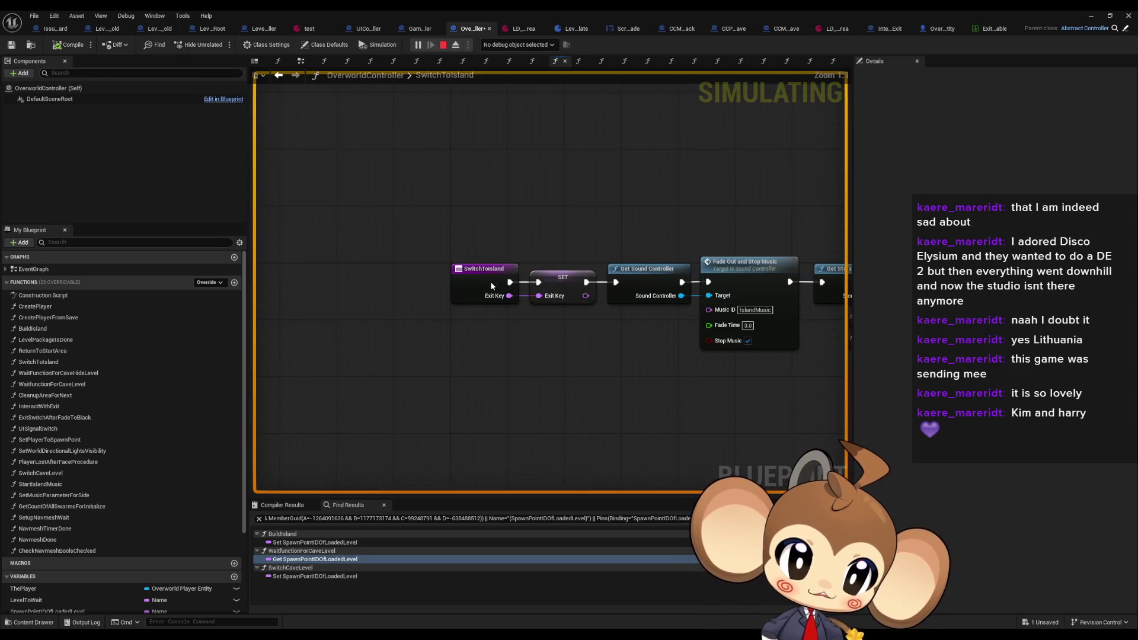
right_click(490, 281)
left_click(541, 493)
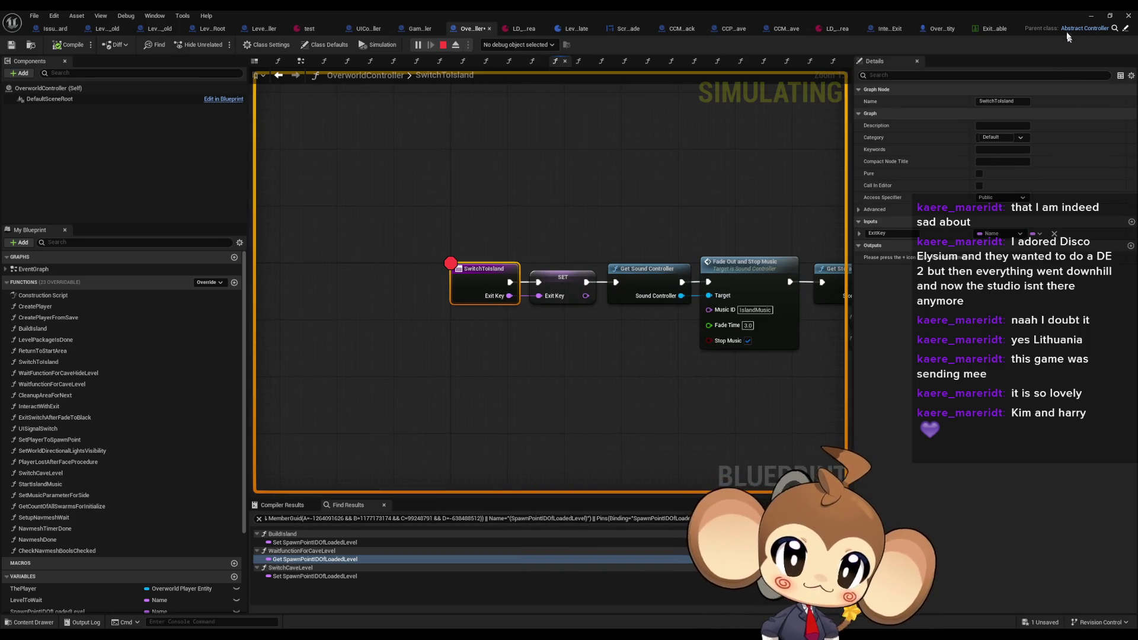
left_click(1092, 15)
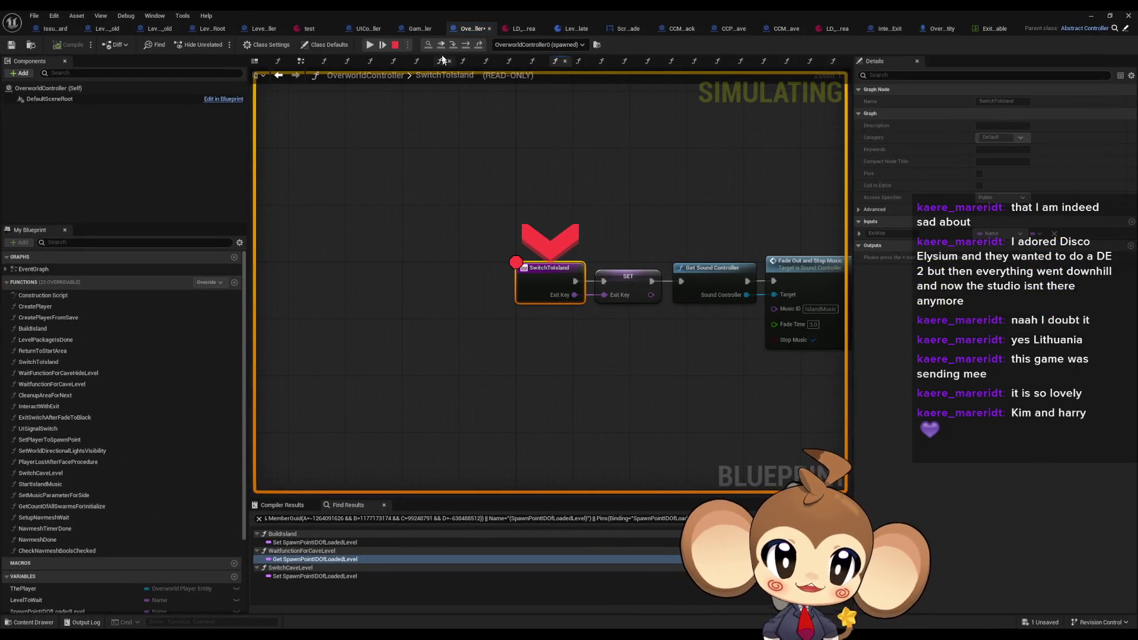
Remove the SwitchToIsland breakpoint and step execution to the first ADDUNIQUE node
right_click(533, 269)
left_click(570, 345)
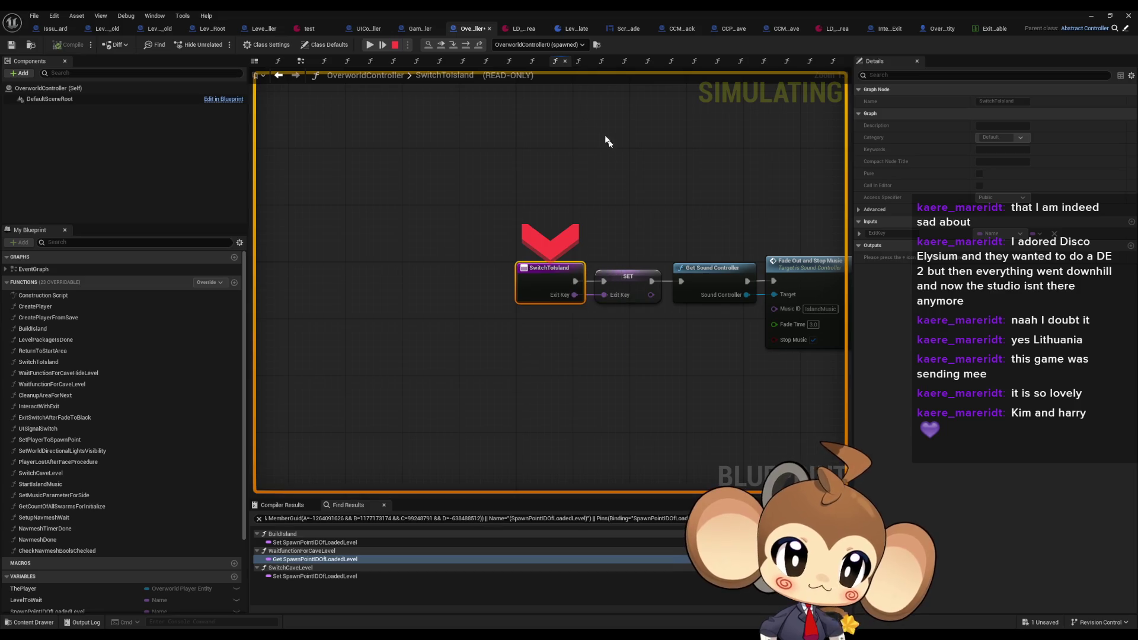
left_click(465, 46)
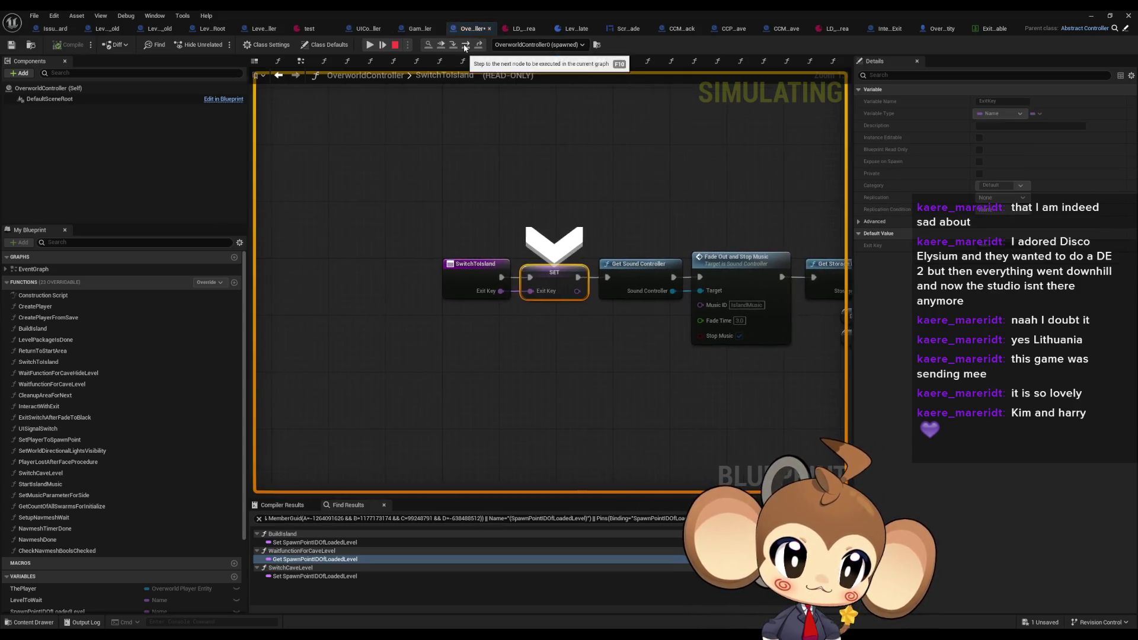
left_click(465, 47)
left_click(465, 47)
left_click(465, 47)
left_click(465, 46)
left_click(465, 47)
left_click(465, 47)
left_click(465, 47)
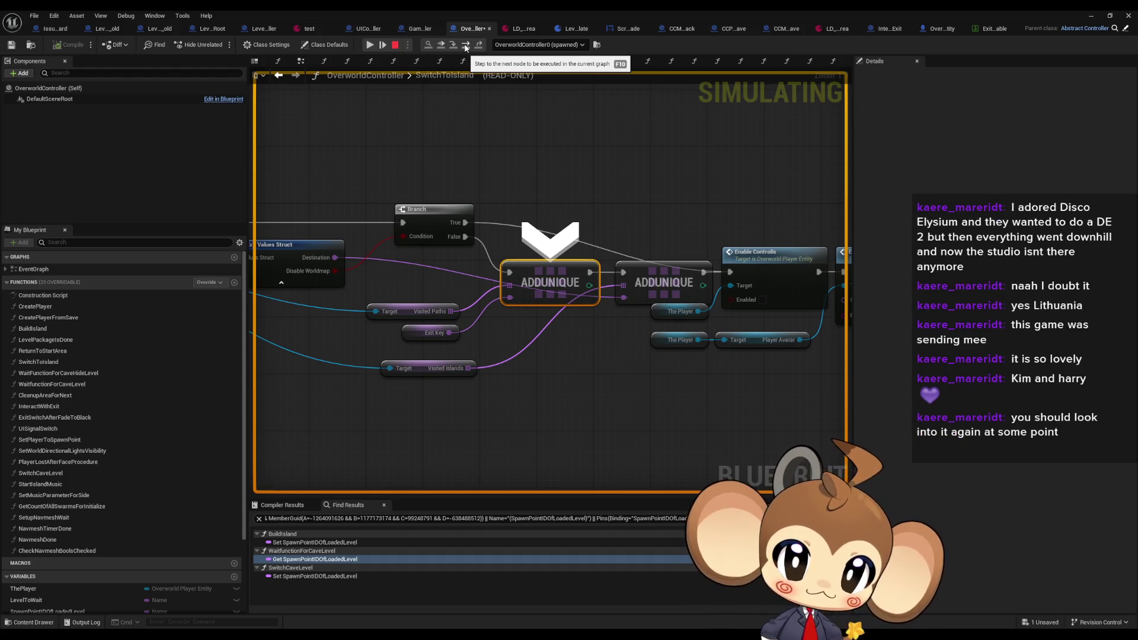
Step on through Enable Controlls, Empty Flow Energy Bucket and Cast To UIController to Fade to Color from Color
mouse_move(335, 271)
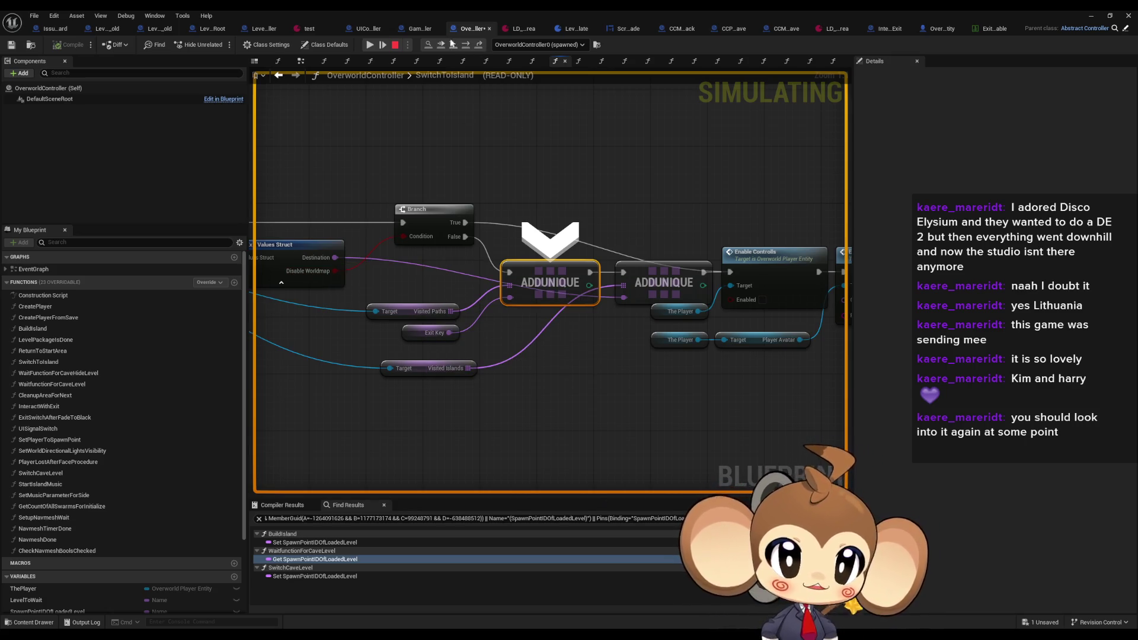
left_click(465, 46)
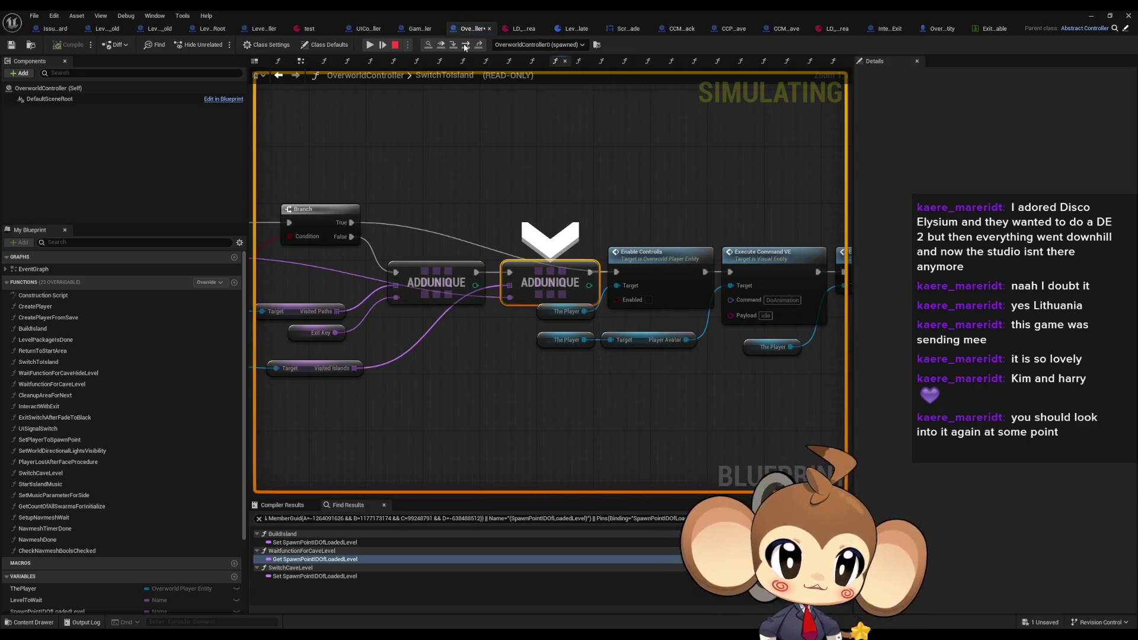
left_click(466, 45)
left_click(466, 46)
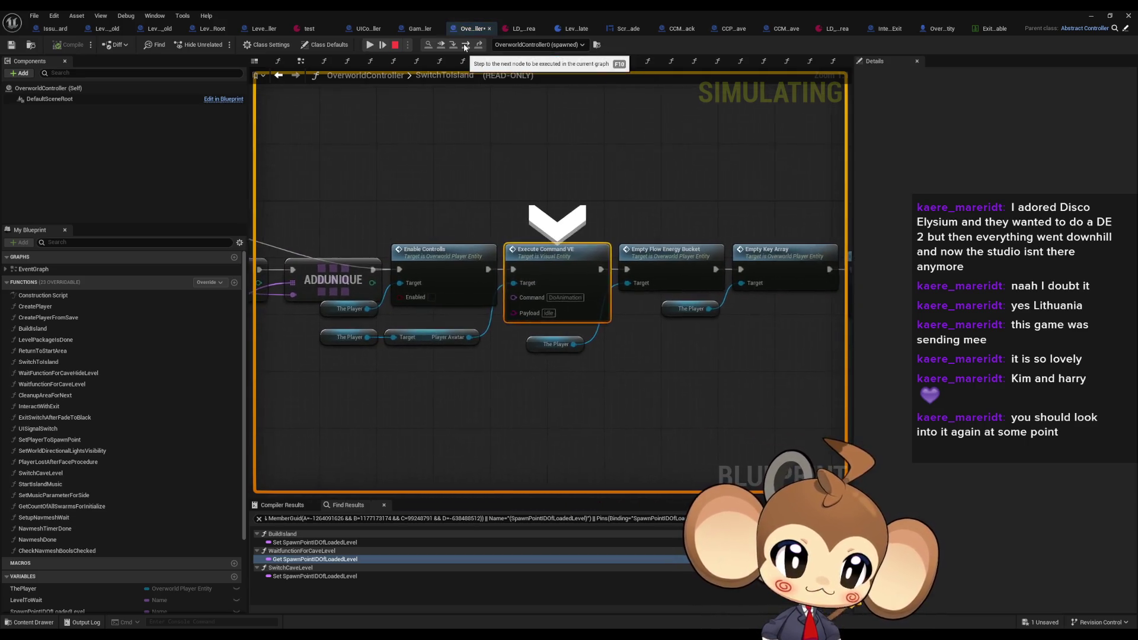
left_click(465, 46)
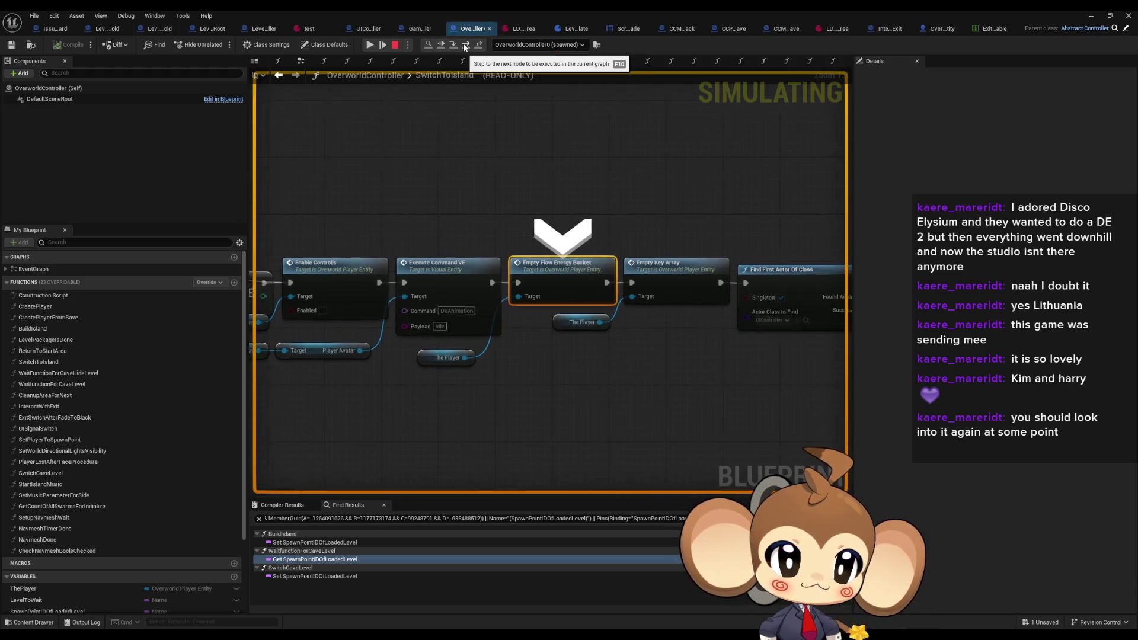
left_click(465, 45)
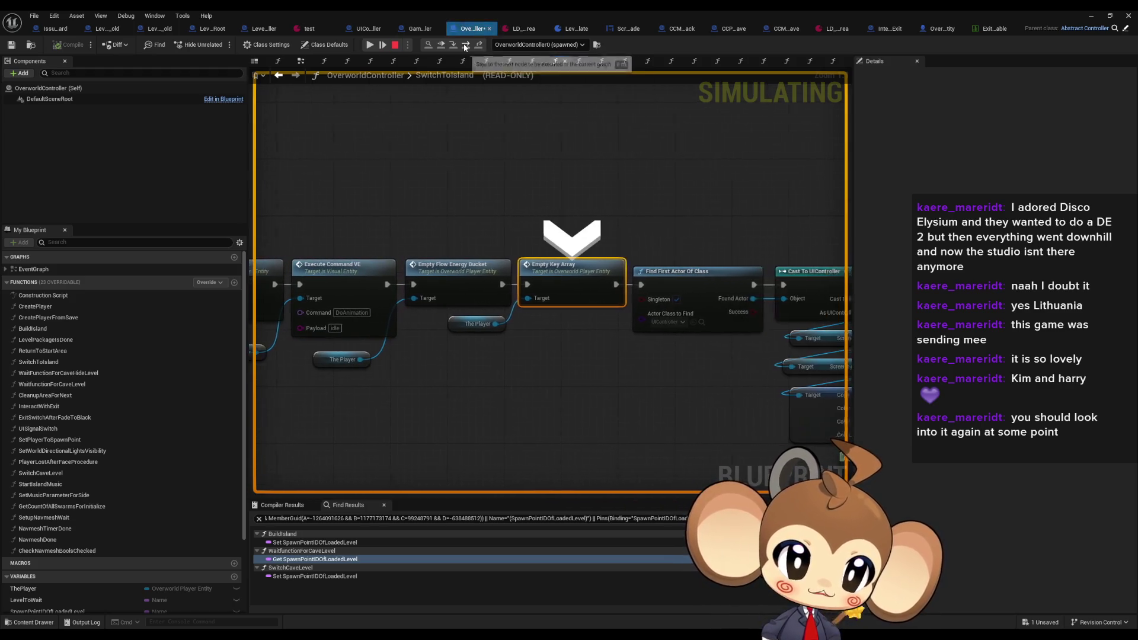
left_click(465, 45)
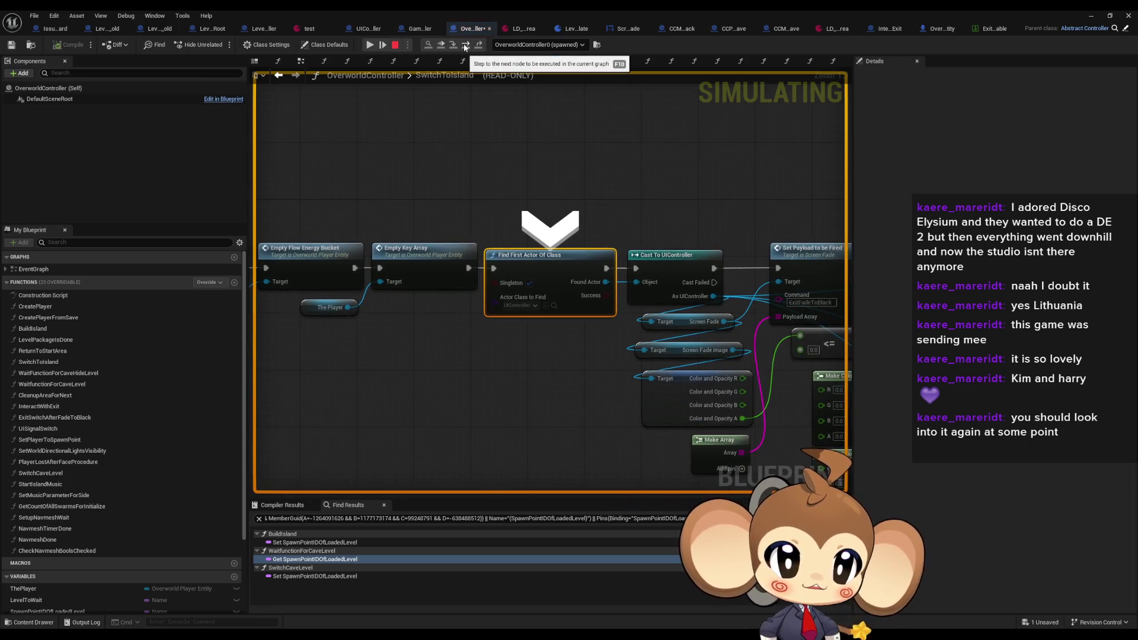
left_click(465, 46)
left_click(465, 46)
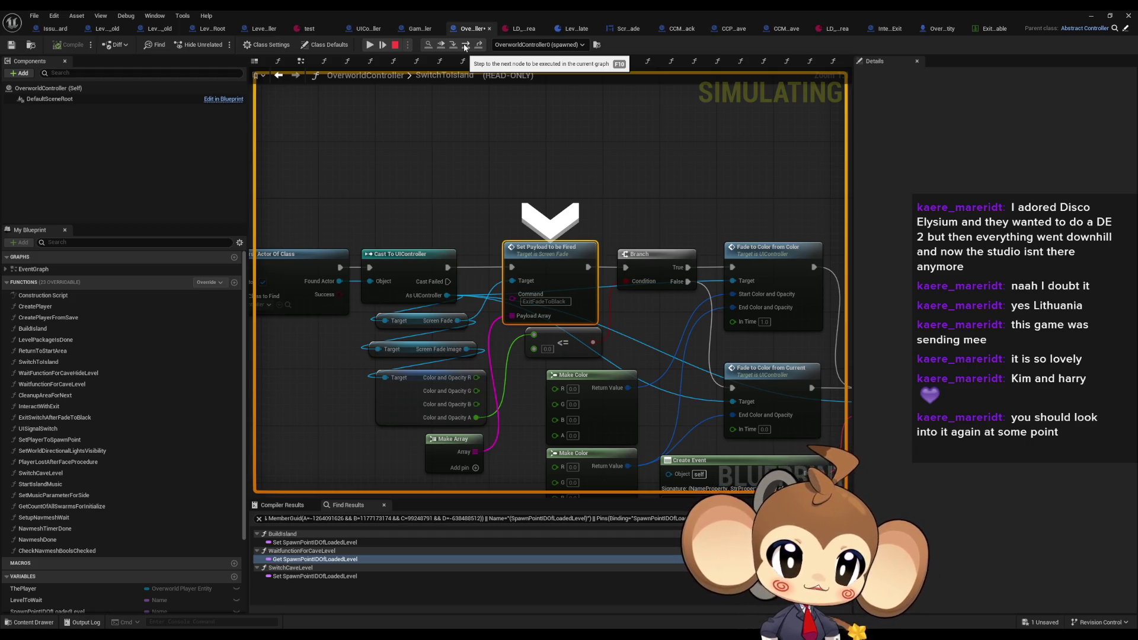
left_click(466, 46)
left_click(465, 46)
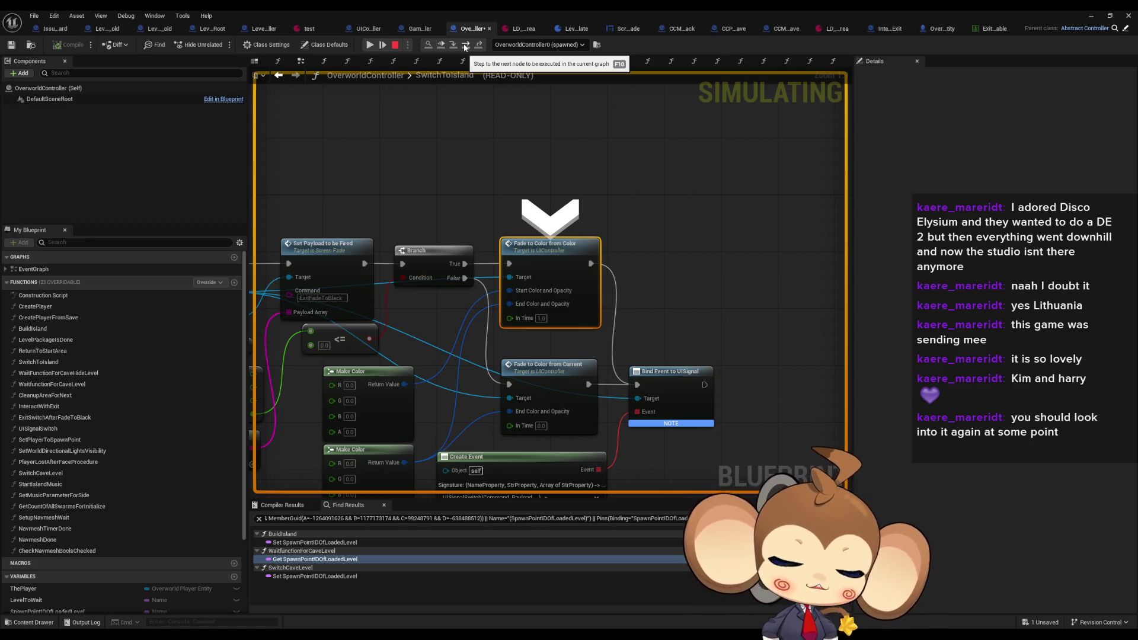
left_click(1091, 16)
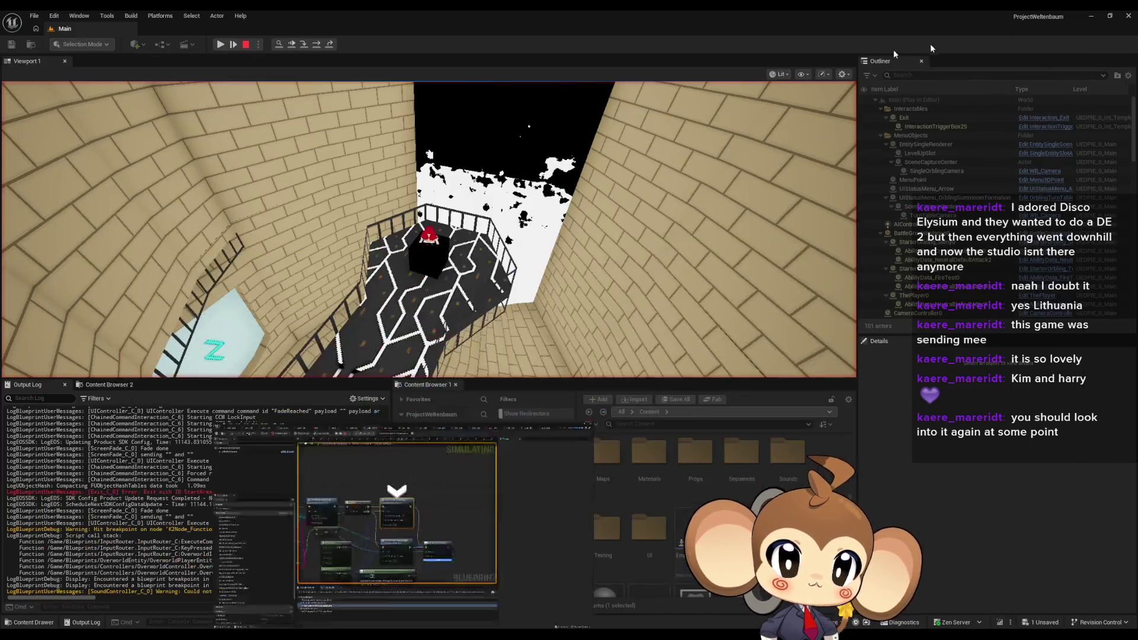
Resume until Switch on Name breaks, remove that breakpoint, and stop the simulation
left_click(227, 44)
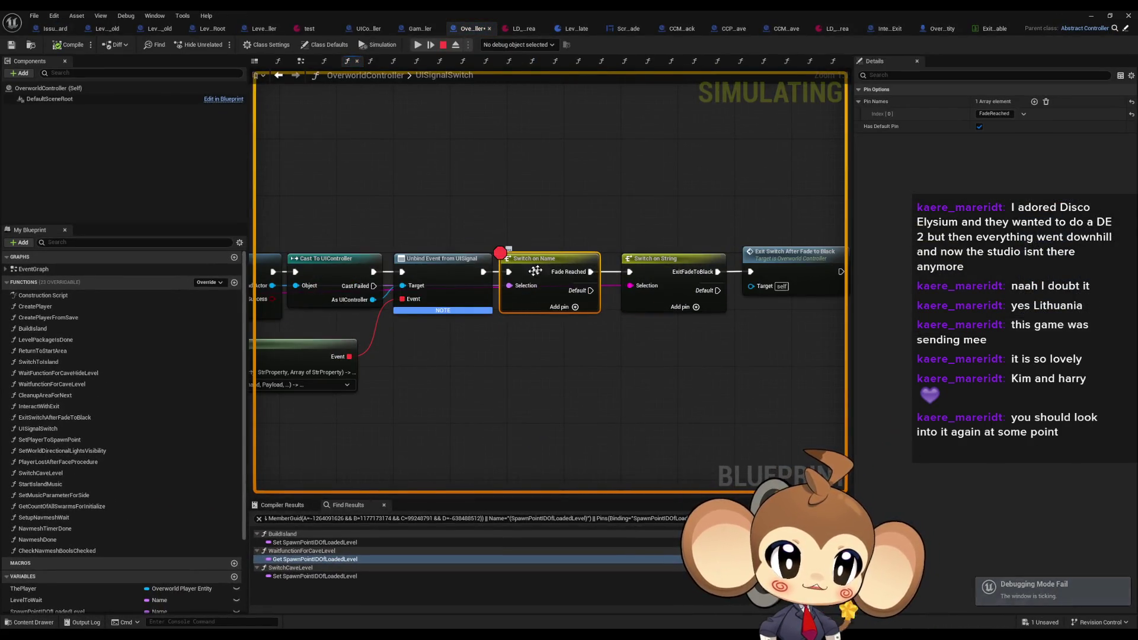
left_click_drag(556, 305, 634, 305)
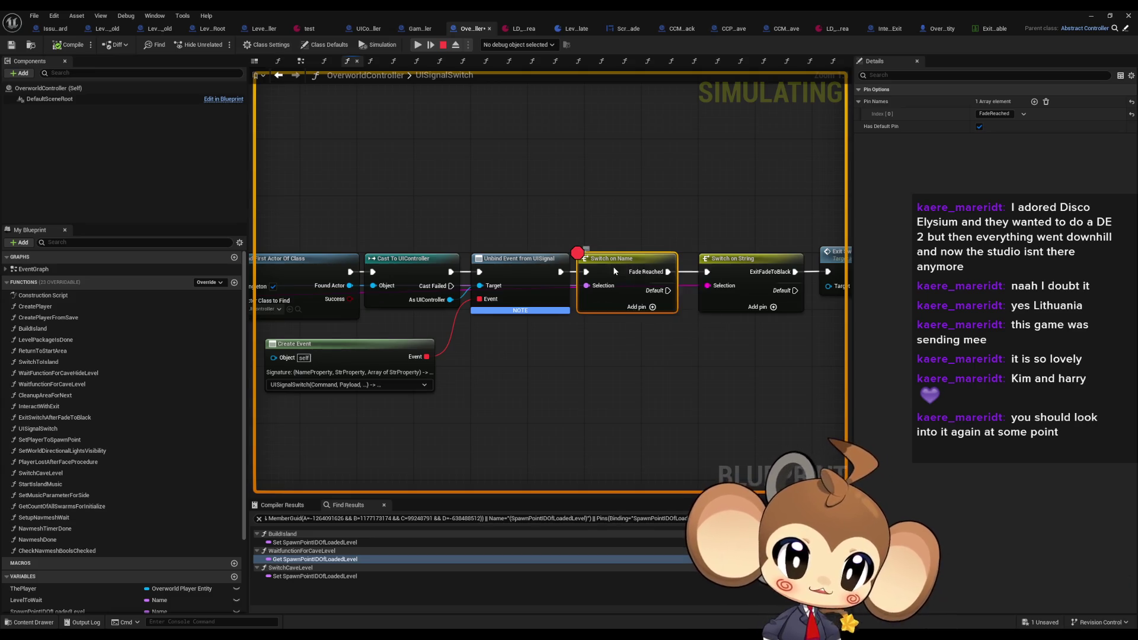
right_click(613, 267)
mouse_move(662, 442)
left_click(657, 468)
left_click(442, 45)
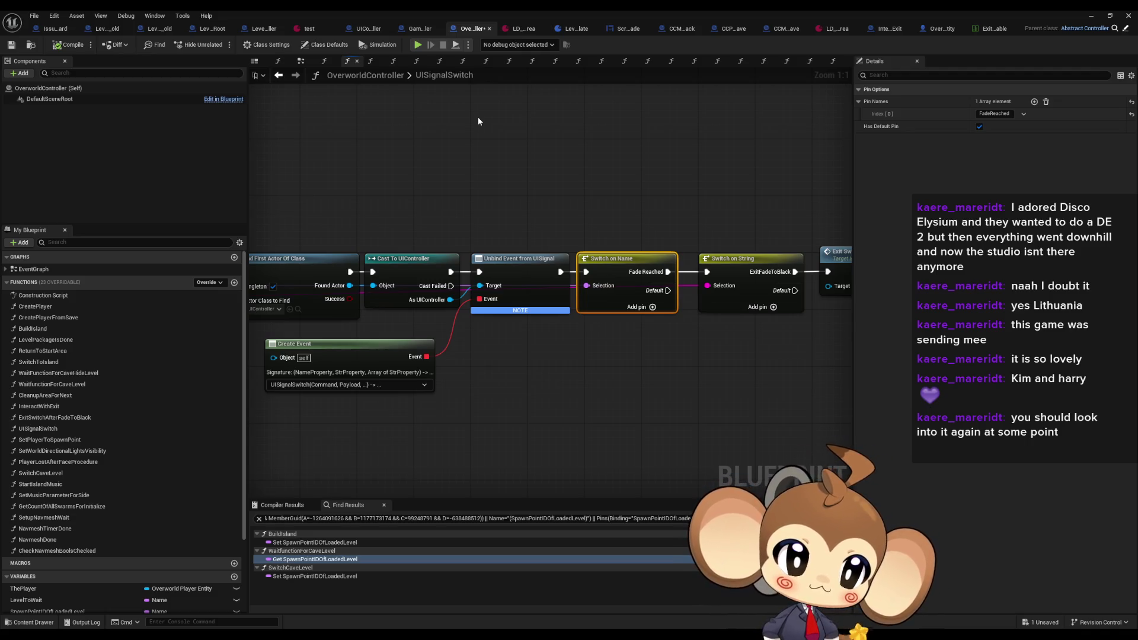
Survey the UISignalSwitch graph, inspecting the Switch on Name and Switch on String nodes
scroll(482, 186, "down", 1)
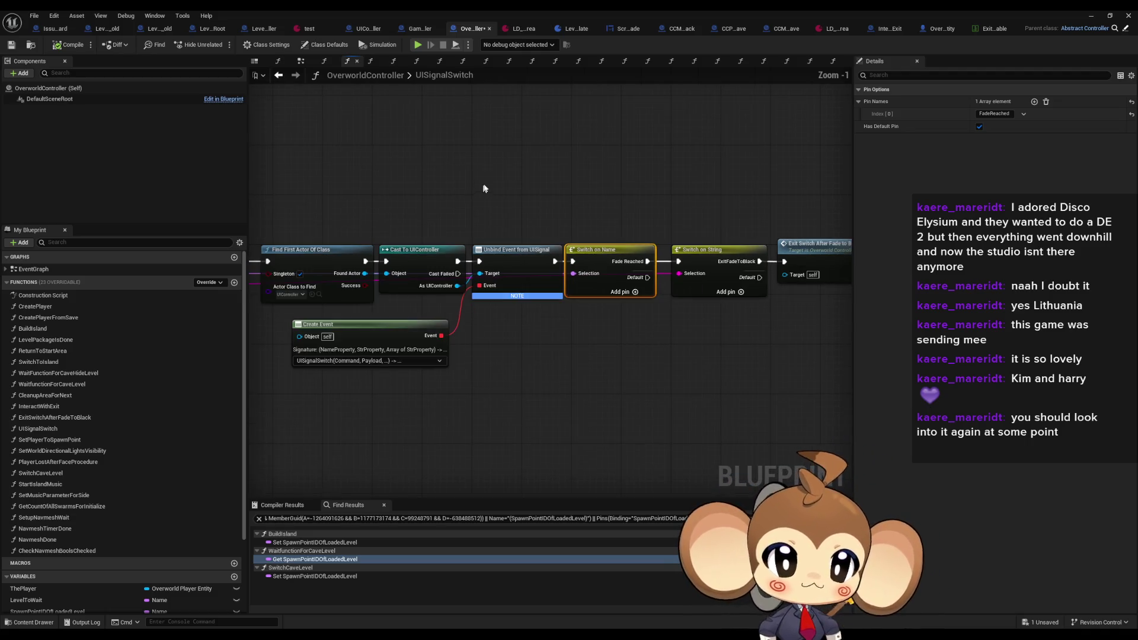
left_click_drag(496, 189, 631, 170)
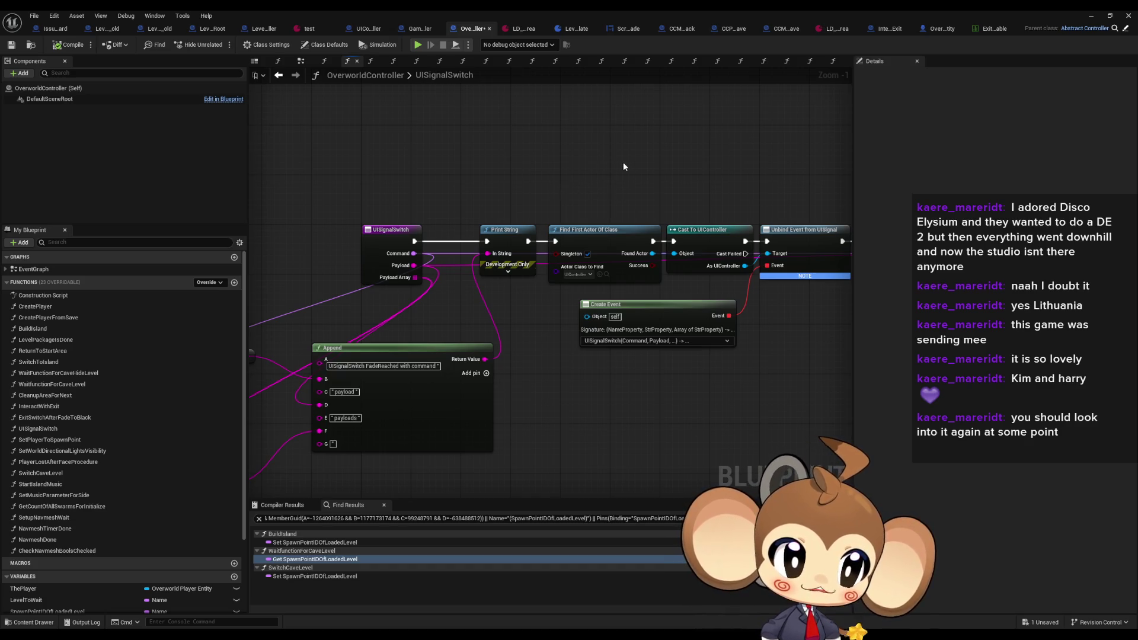
left_click_drag(678, 183, 641, 193)
mouse_move(764, 231)
left_mouse_down()
mouse_move(830, 234)
mouse_move(705, 237)
mouse_move(723, 308)
mouse_move(548, 310)
left_mouse_up()
scroll(733, 317, "up", 1)
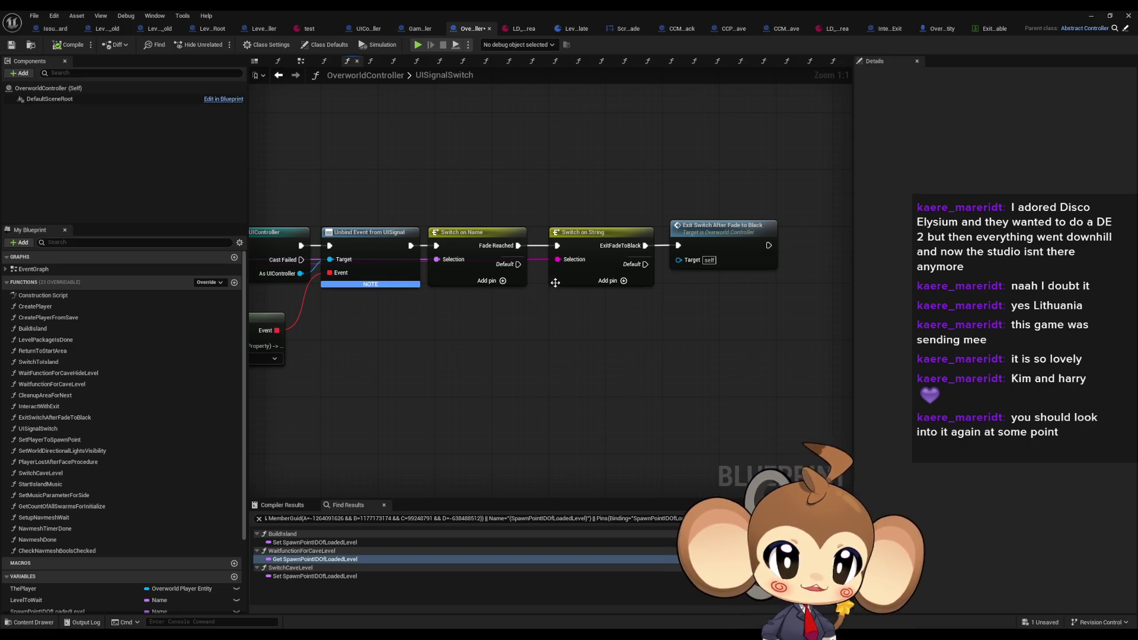
left_click_drag(657, 331, 667, 310)
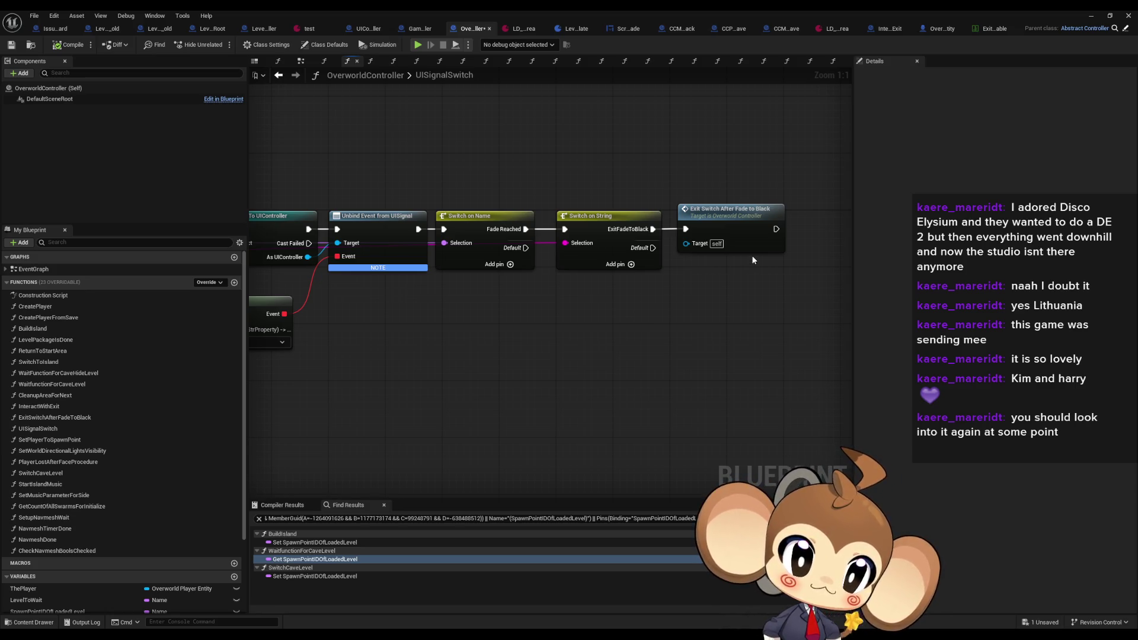
mouse_move(691, 271)
left_mouse_down()
mouse_move(775, 285)
mouse_move(1115, 279)
mouse_move(1132, 140)
left_mouse_up()
mouse_move(652, 385)
left_mouse_down()
mouse_move(652, 495)
mouse_move(478, 507)
left_mouse_up()
mouse_move(1057, 262)
left_mouse_down()
mouse_move(737, 264)
mouse_move(593, 300)
mouse_move(617, 330)
left_mouse_up()
left_click(587, 289)
left_click(706, 289)
mouse_move(727, 339)
left_mouse_down()
mouse_move(719, 275)
mouse_move(796, 351)
left_mouse_up()
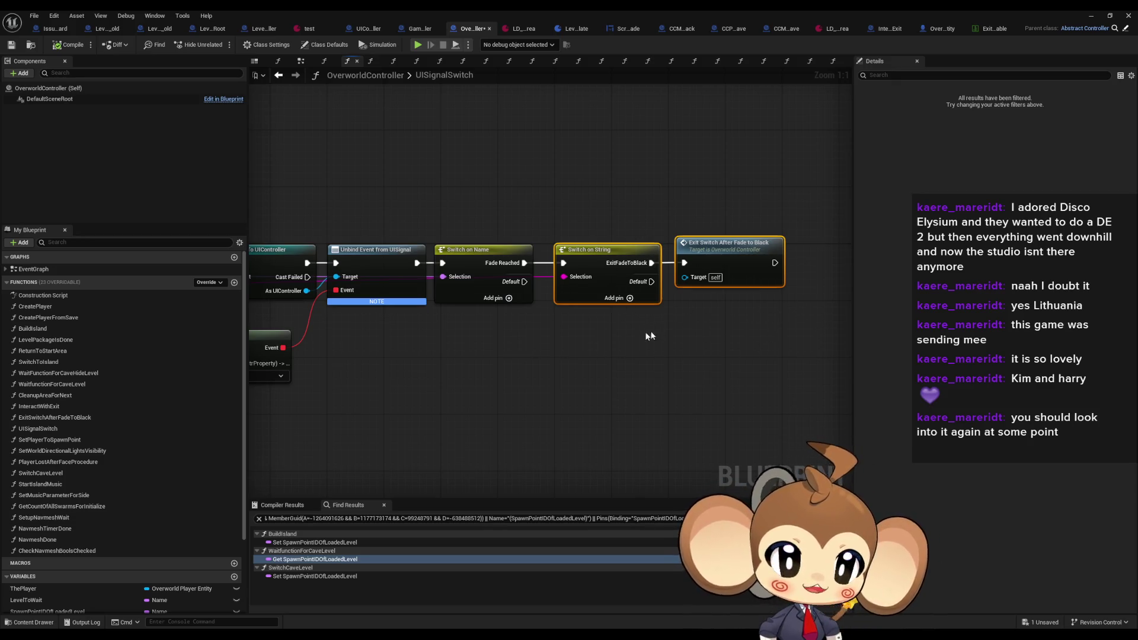
Focus on the Exit Switch After Fade to Black call and open its function graph
left_click(555, 228)
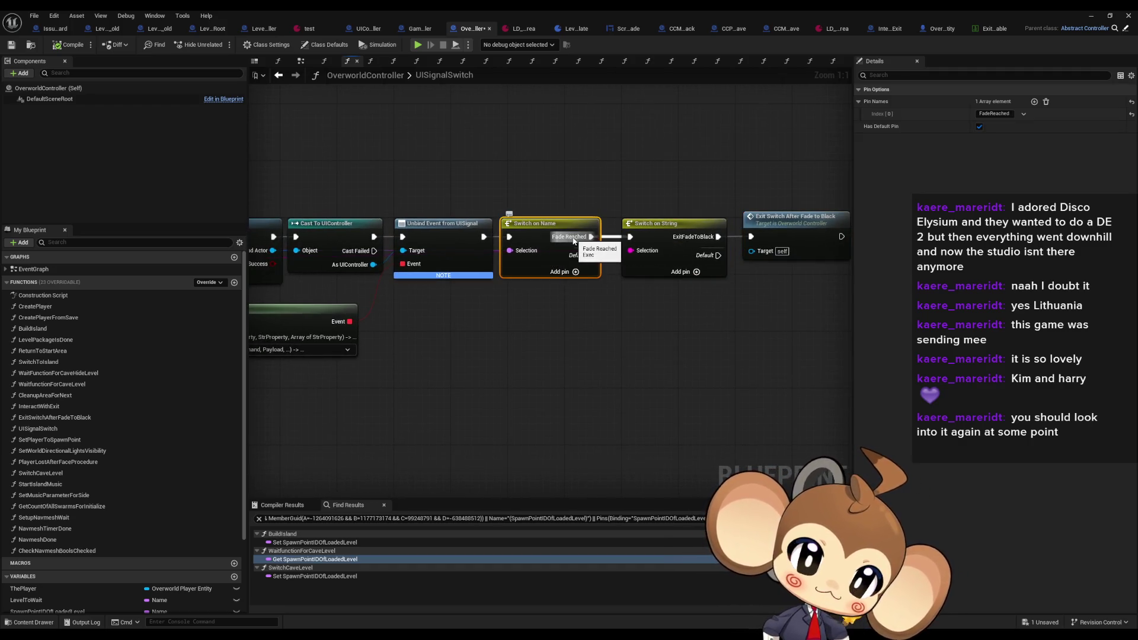
left_click(782, 235)
key("f")
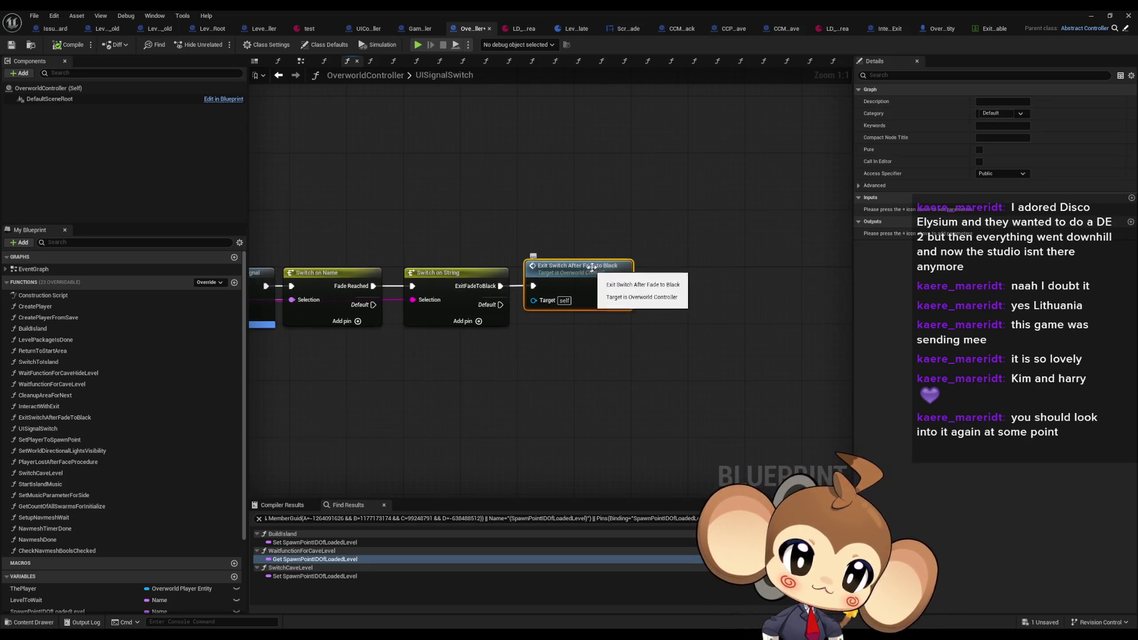
double_click(591, 267)
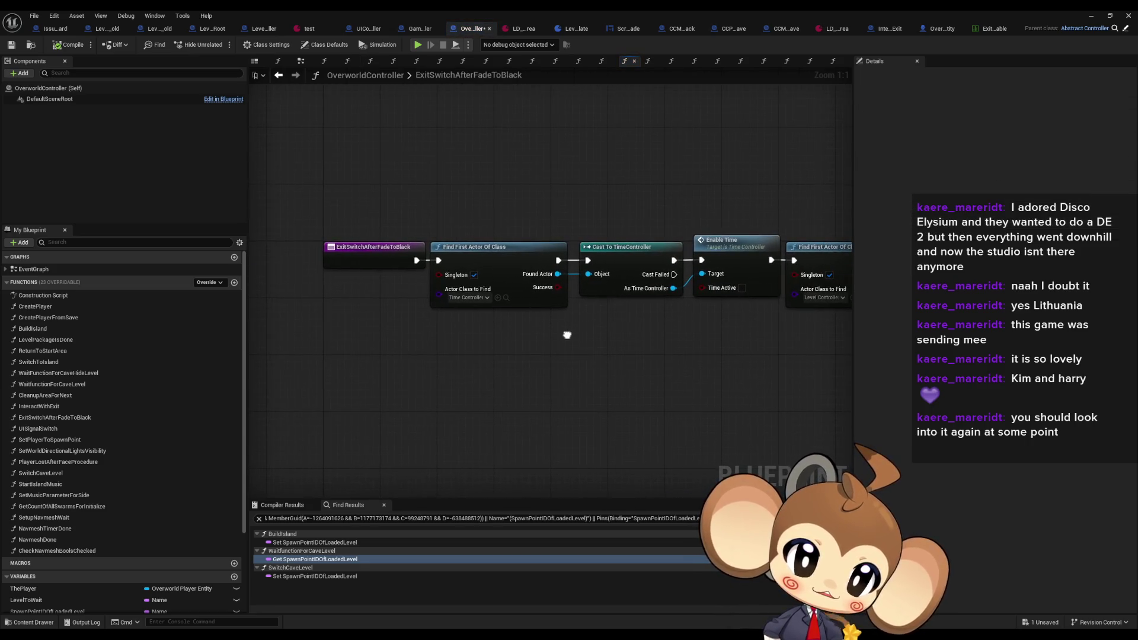
Inspect the ExitSwitchAfterFadeToBlack graph's lookup, Show All Levels and Cleanup Area for Next nodes
left_click_drag(650, 343, 400, 339)
mouse_move(524, 203)
left_mouse_down()
mouse_move(632, 336)
mouse_move(735, 341)
left_mouse_up()
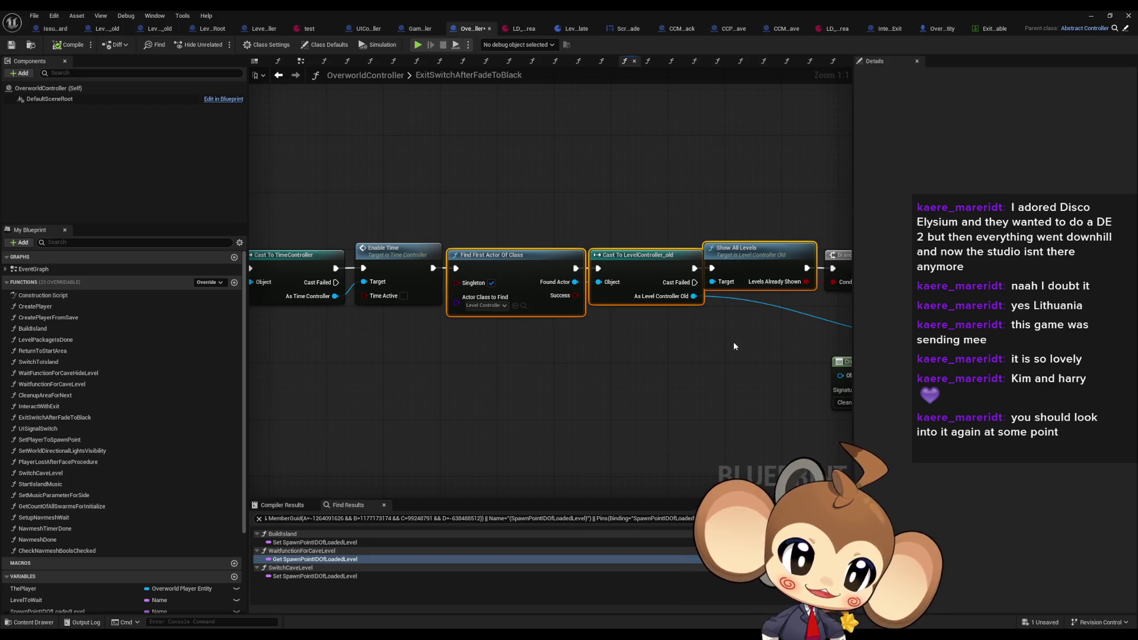
left_click_drag(501, 199, 707, 357)
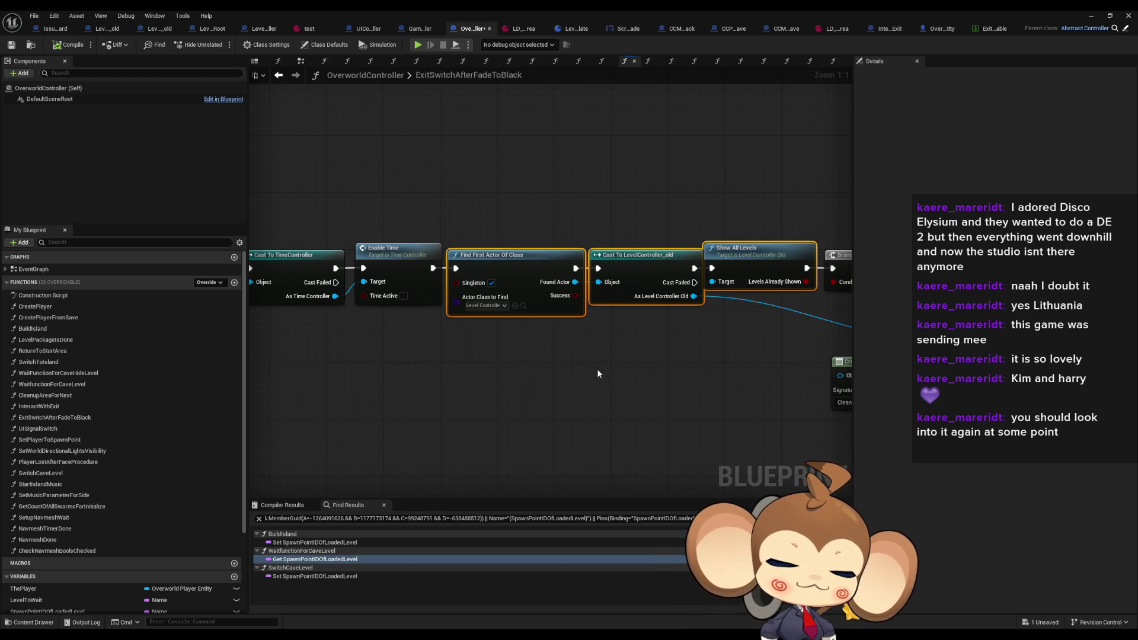
mouse_move(429, 160)
left_mouse_down()
mouse_move(670, 351)
mouse_move(543, 358)
mouse_move(448, 346)
mouse_move(602, 341)
left_mouse_up()
left_click(589, 344)
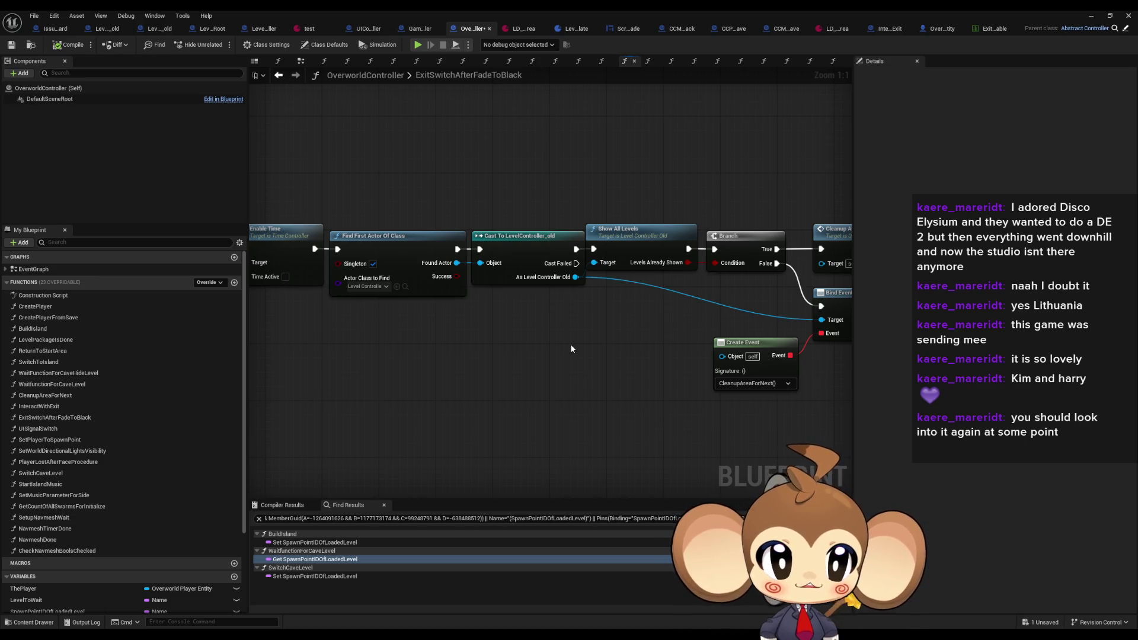
left_click_drag(623, 152, 669, 240)
left_click_drag(521, 364, 553, 363)
left_click(545, 350)
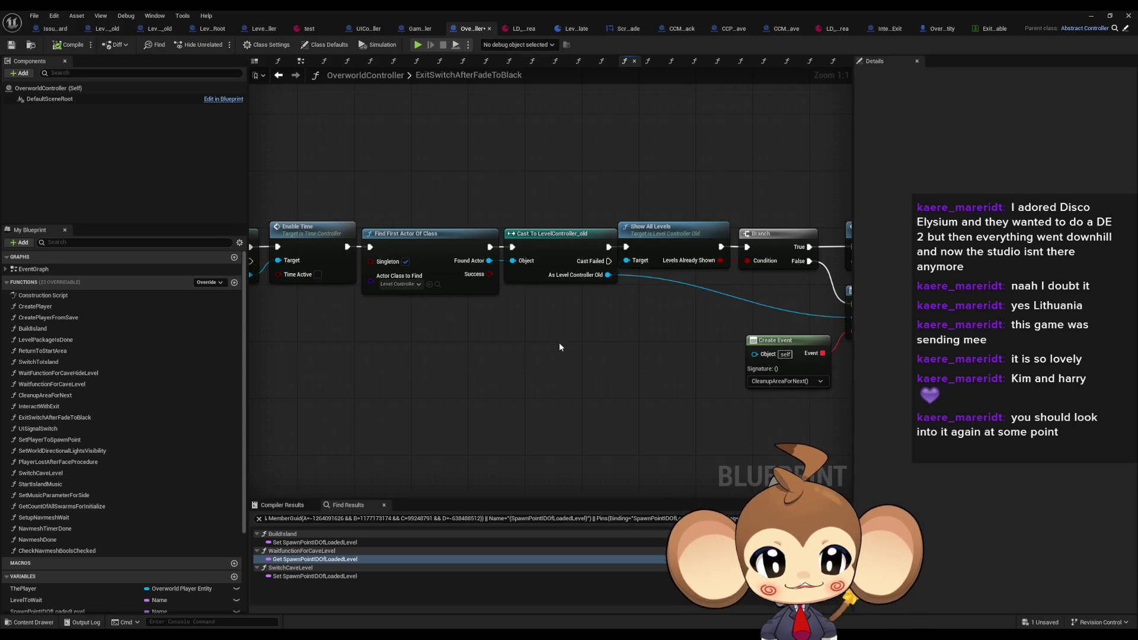
mouse_move(423, 198)
left_mouse_down()
mouse_move(813, 232)
mouse_move(598, 208)
mouse_move(624, 269)
mouse_move(794, 316)
mouse_move(563, 301)
mouse_move(420, 246)
left_mouse_up()
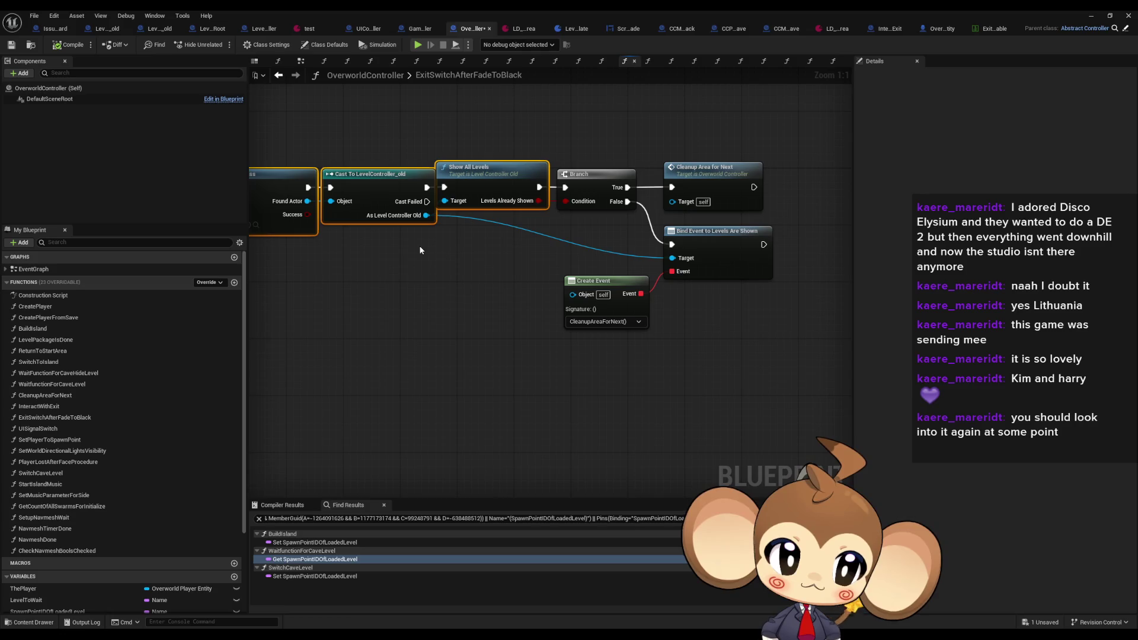
mouse_move(420, 250)
left_mouse_down()
mouse_move(1043, 287)
mouse_move(396, 292)
left_mouse_up()
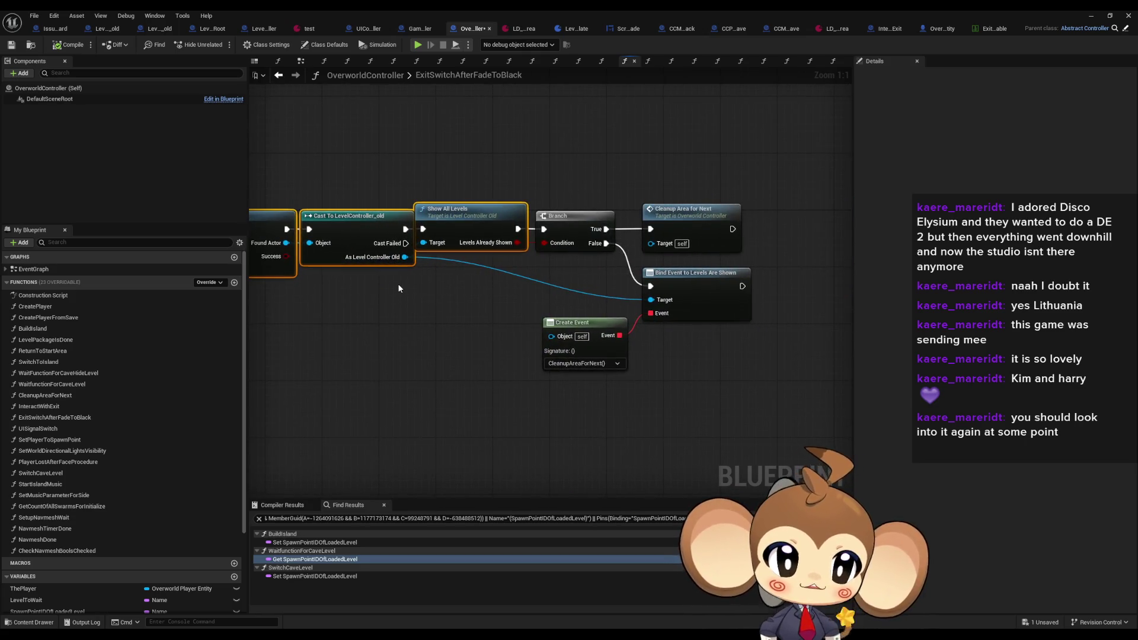
left_click(729, 240)
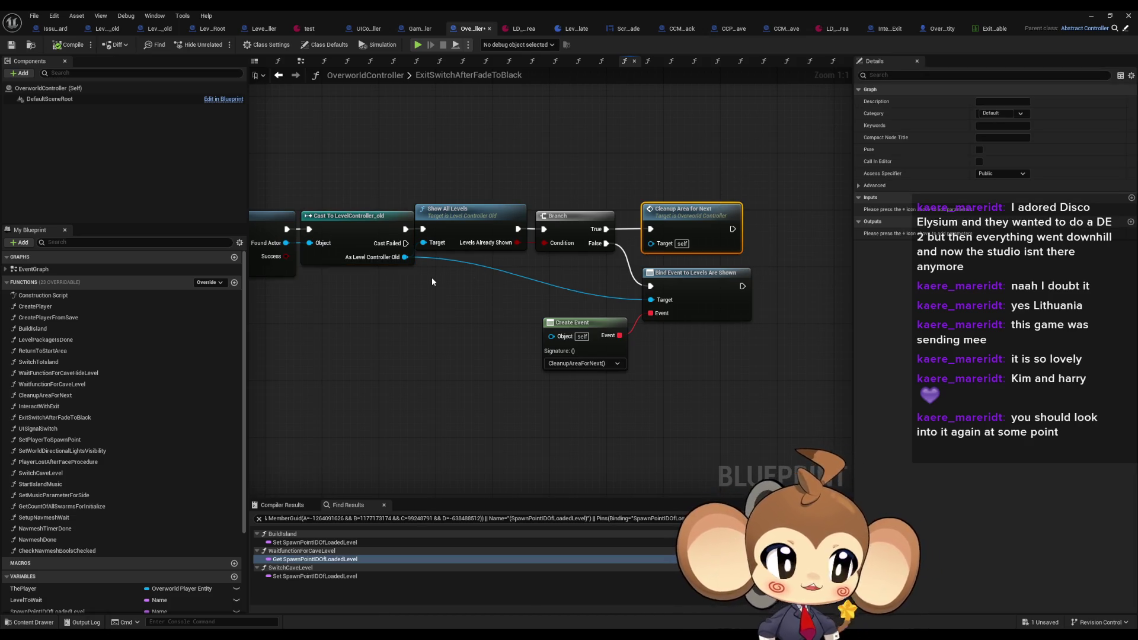
left_click_drag(414, 283, 680, 385)
Duplicate the Find First Actor Of Class node and place the copy above the chain
left_click_drag(535, 248, 563, 381)
key("ctrl+c")
key("ctrl+v")
left_click_drag(589, 245, 582, 217)
Make the copy find LevelLoadingController and cast its Found Actor to LevelLoadingController
left_click(500, 219)
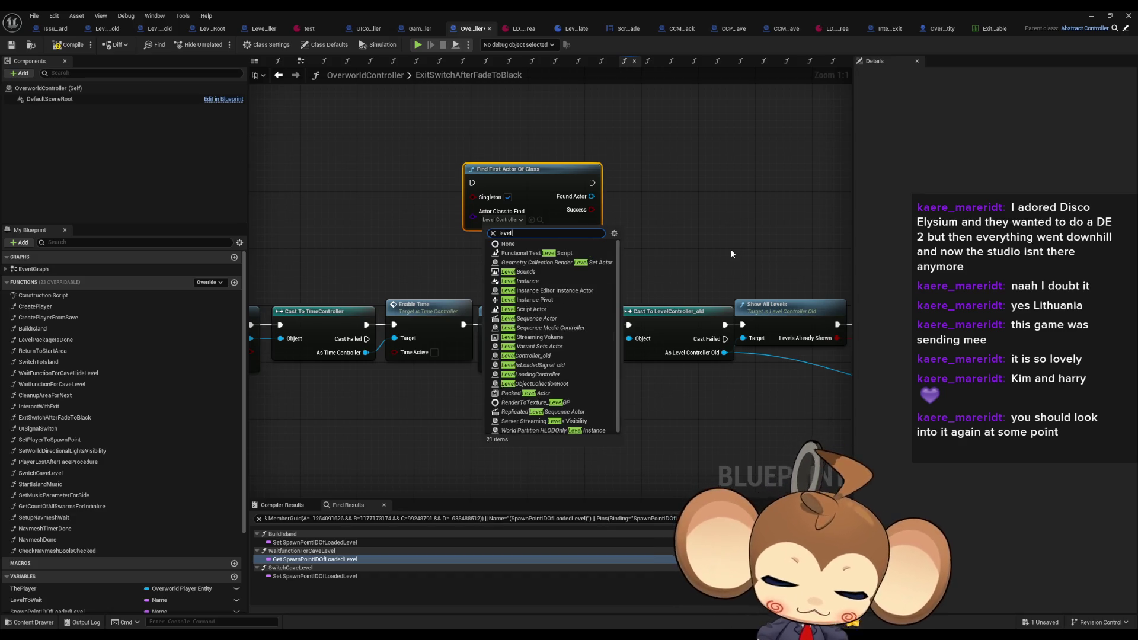
type(" lo con")
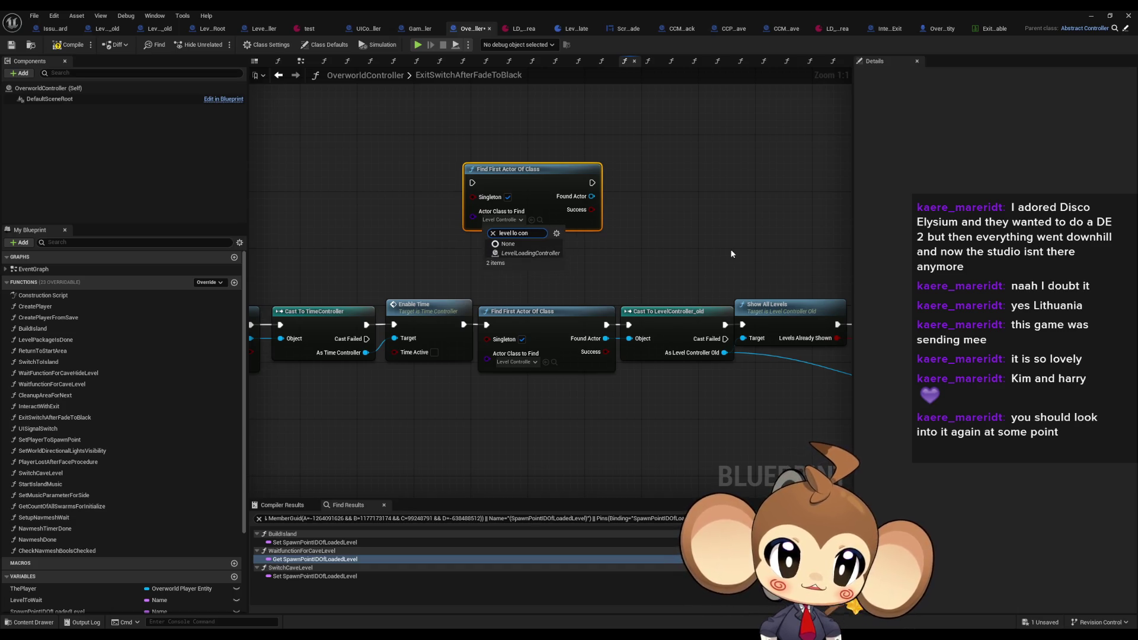
key("Down")
key("Down")
key("Return")
left_click_drag(591, 196, 646, 190)
type("cast load c")
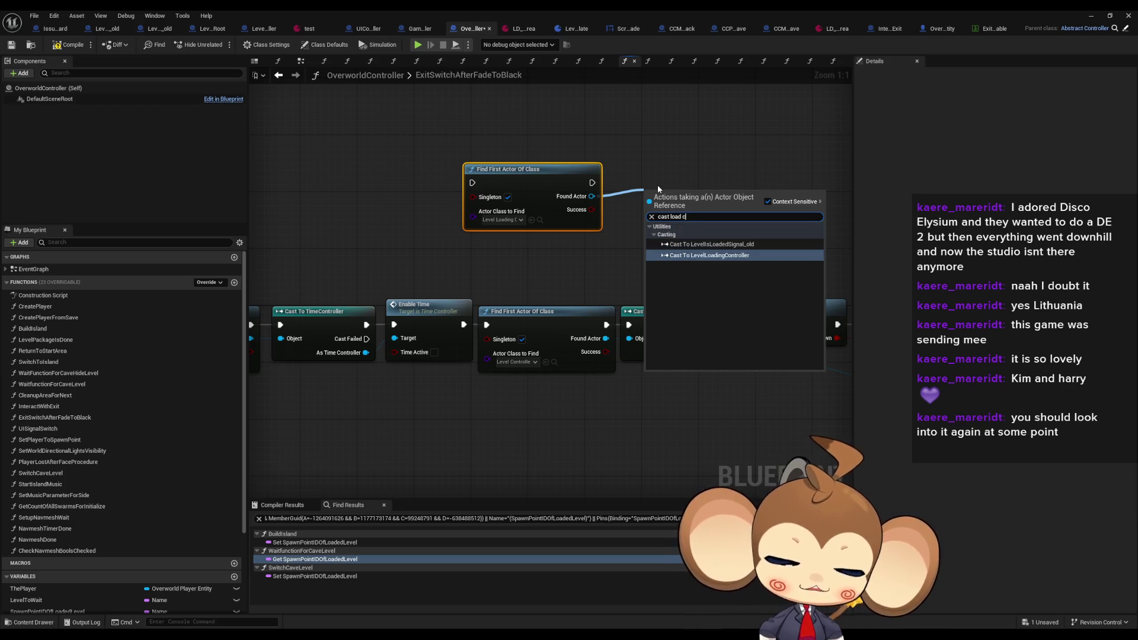
key("Return")
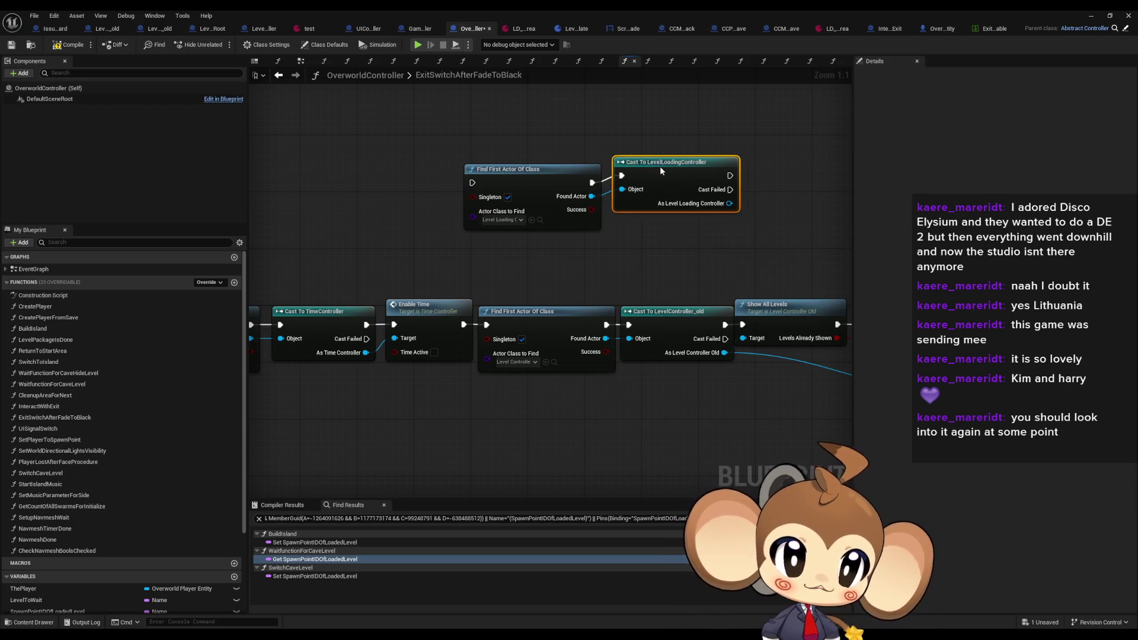
left_click_drag(661, 170, 660, 177)
Add an Unload Current Level Bundle call beside the cast
mouse_move(750, 199)
left_mouse_down()
mouse_move(530, 209)
mouse_move(559, 218)
left_mouse_up()
type("unö")
key("BackSpace")
type("lo")
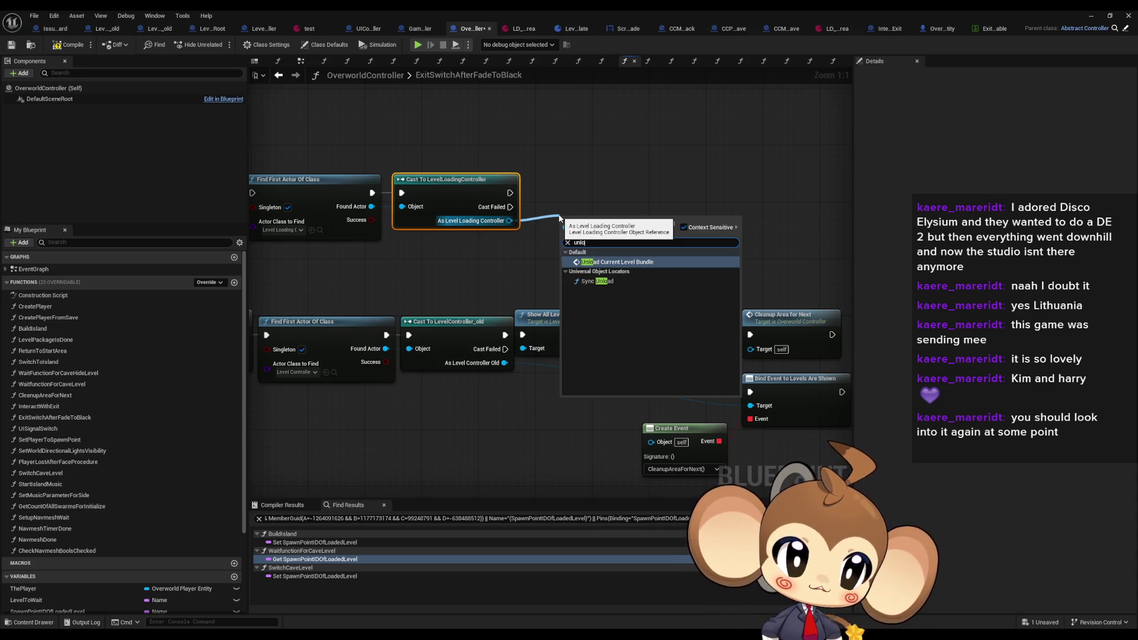
key("Return")
left_click_drag(564, 214, 540, 171)
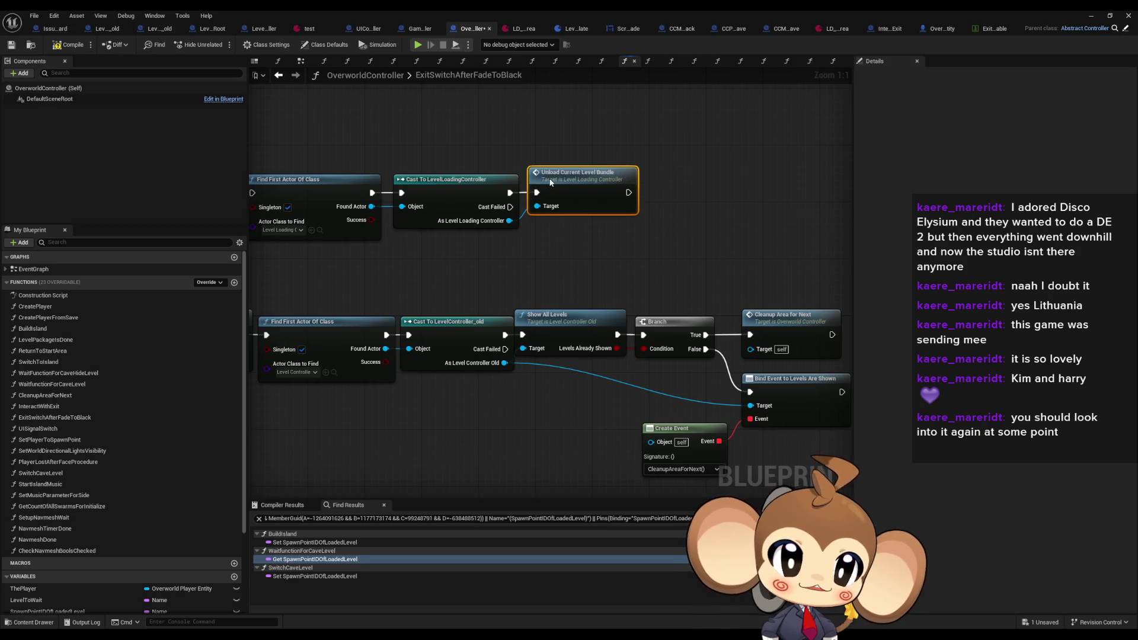
left_click(692, 205)
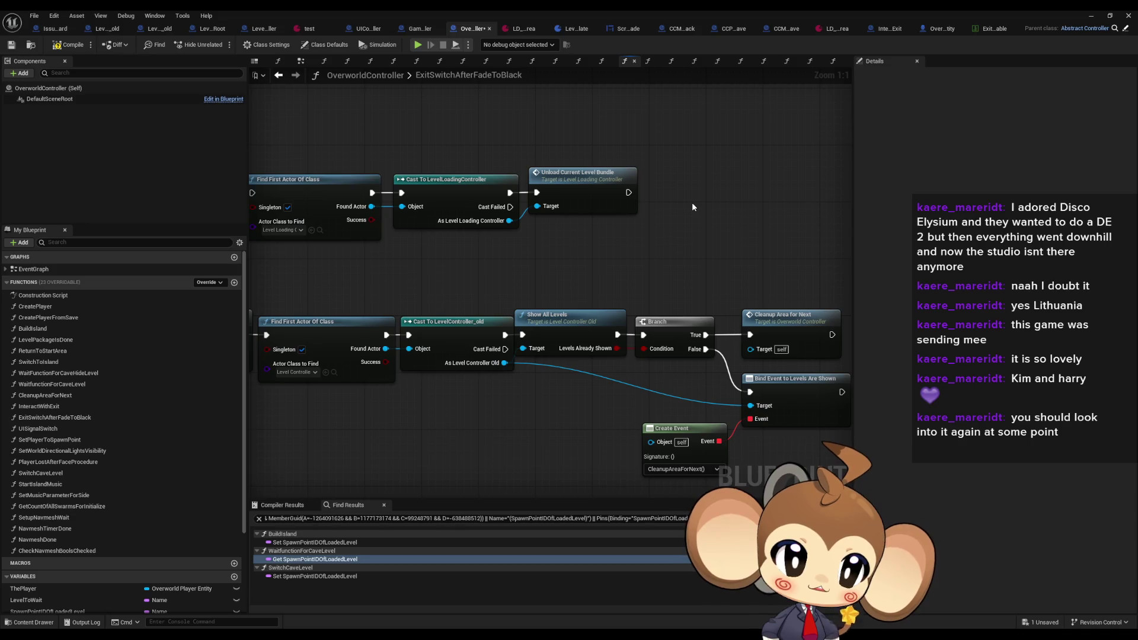
Inspect the Create Event node and the Cleanup Area for Next call in the lower chain
left_click_drag(692, 207, 551, 173)
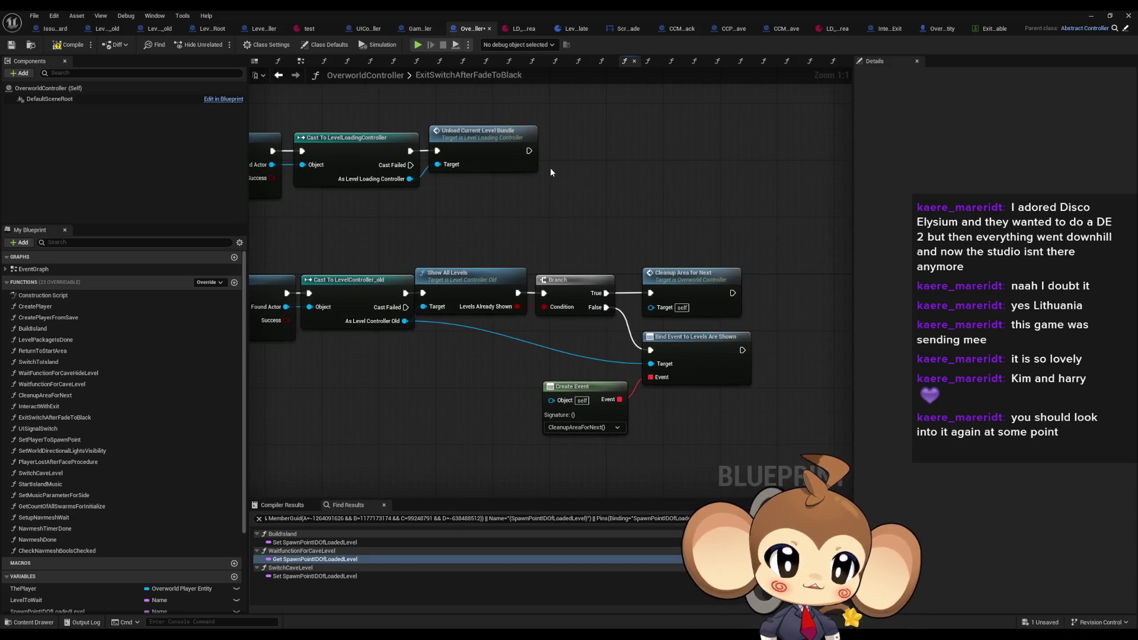
left_click_drag(470, 361, 595, 456)
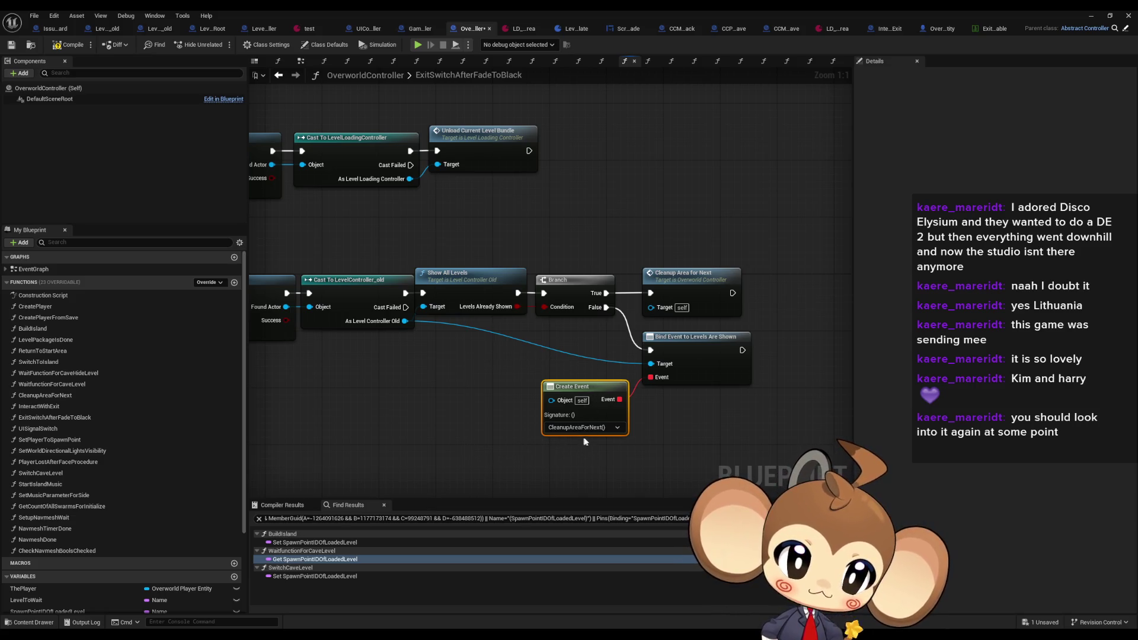
left_click(681, 276)
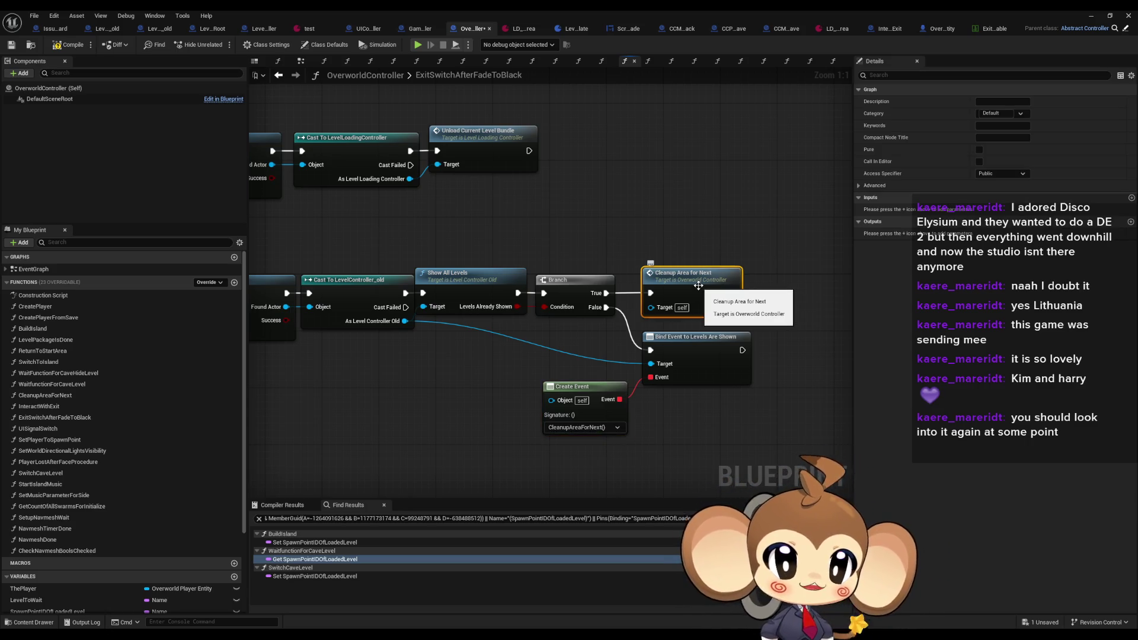
Open CleanupAreaForNext and inspect Get All Actors Of Class, Cleanup Level, data table rows and Build Island
double_click(699, 286)
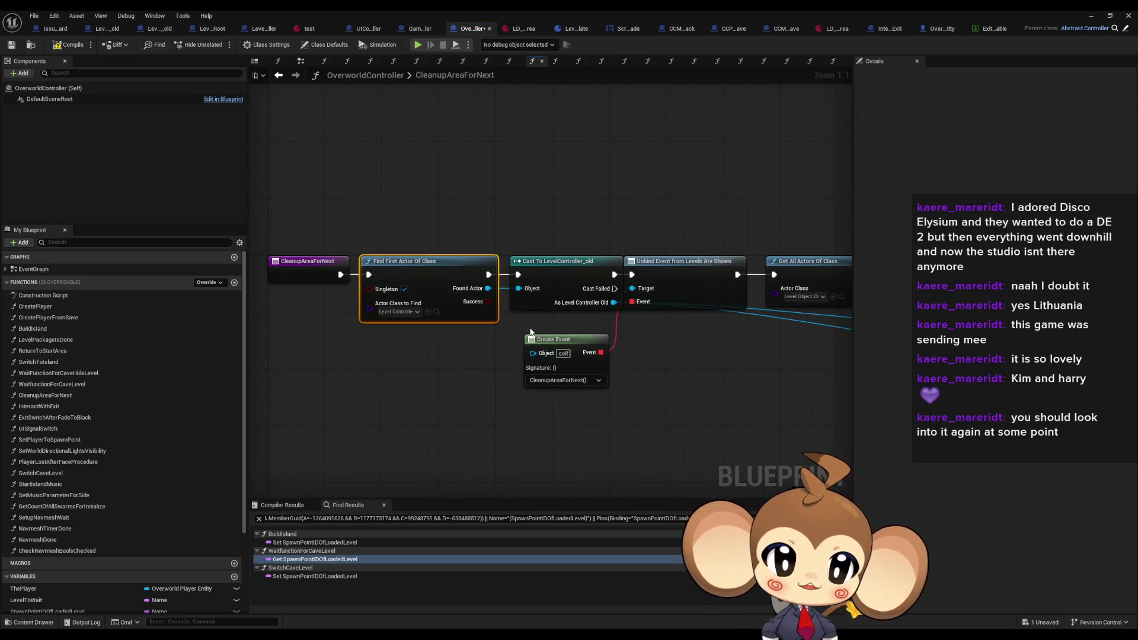
left_click_drag(535, 320, 681, 302)
left_click_drag(644, 337, 395, 337)
left_click(569, 264)
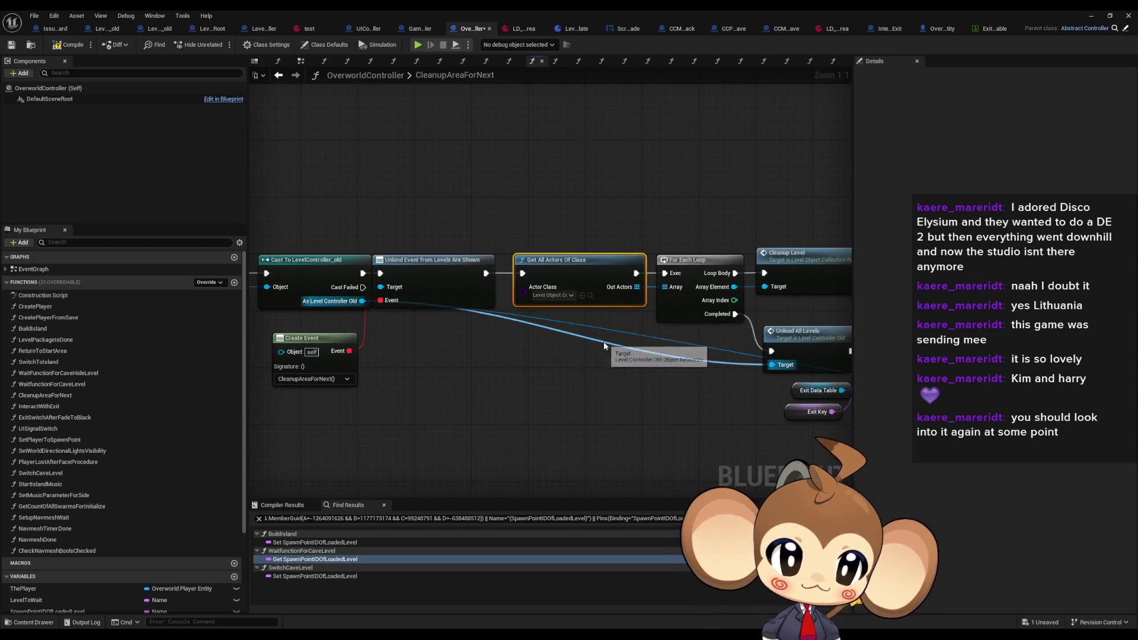
left_click_drag(595, 340, 398, 342)
left_click(655, 291)
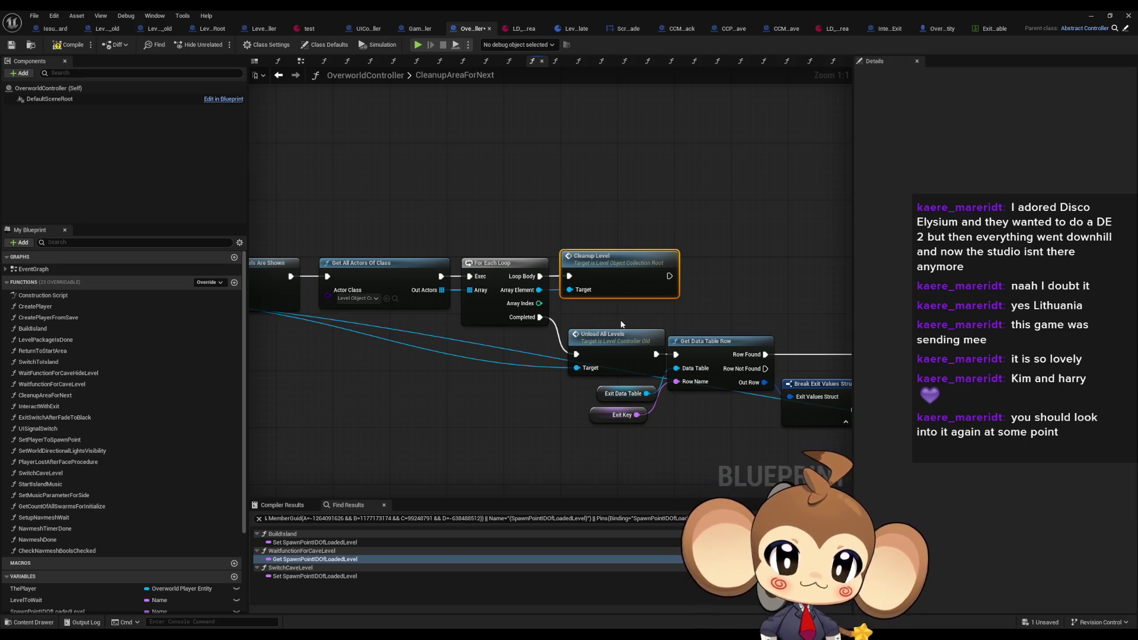
mouse_move(621, 324)
left_mouse_down()
mouse_move(544, 275)
mouse_move(484, 256)
left_mouse_up()
mouse_move(587, 326)
left_mouse_down()
mouse_move(453, 334)
mouse_move(447, 356)
mouse_move(386, 315)
mouse_move(344, 305)
left_mouse_up()
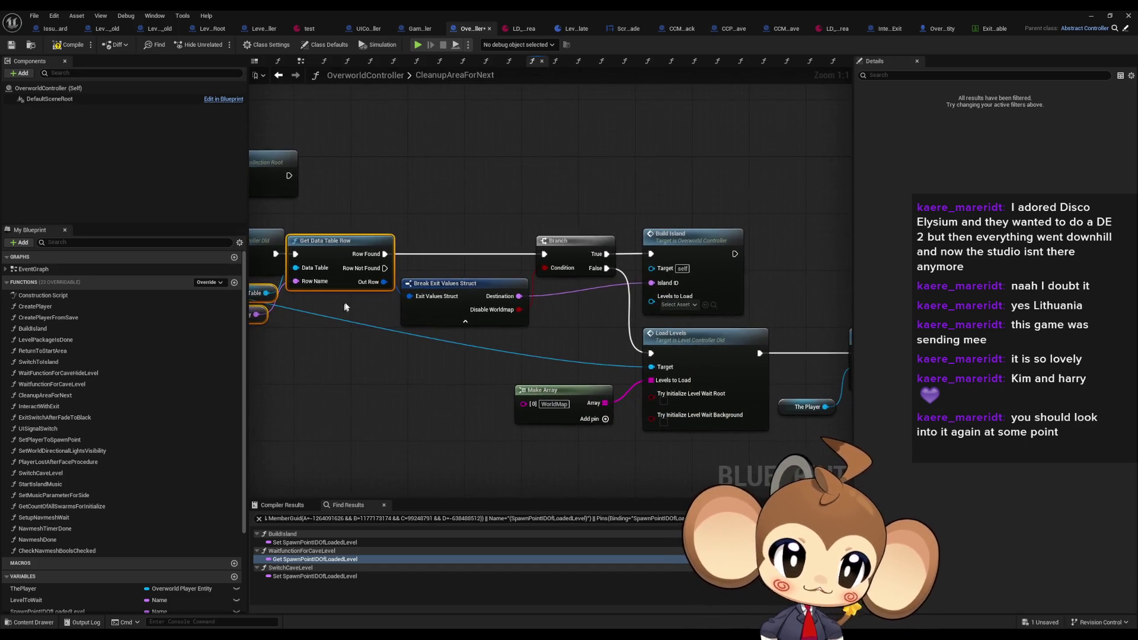
left_click(739, 282)
Inspect Break Exit Values Struct, Make Array with Load Levels, and the visibility, gravity and search nodes
left_click_drag(739, 282, 623, 244)
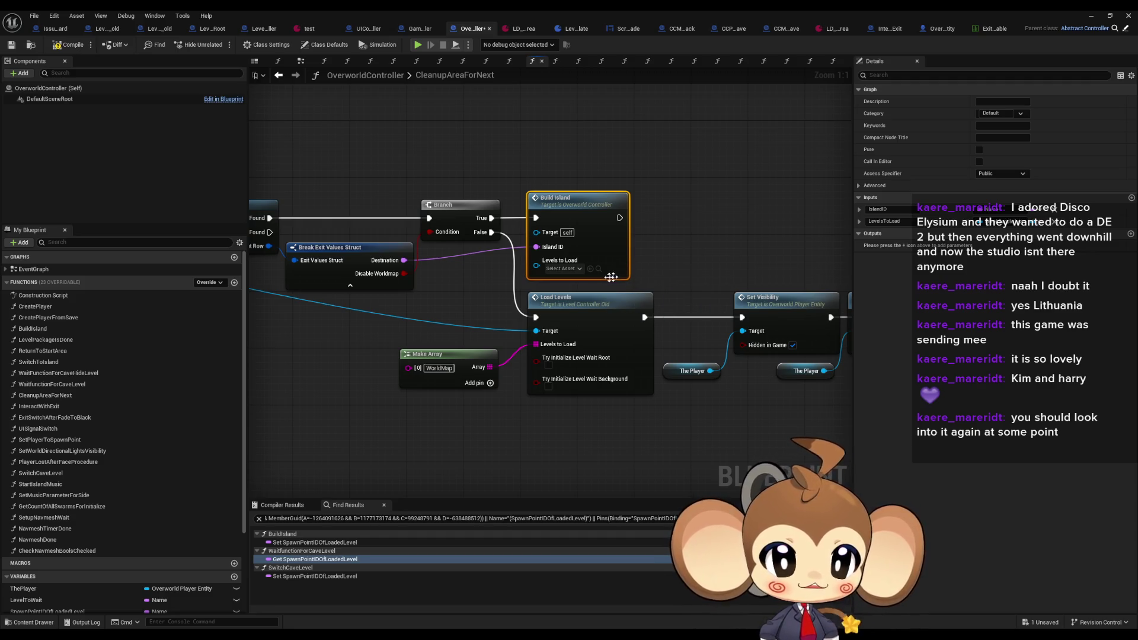
left_click_drag(405, 273, 583, 263)
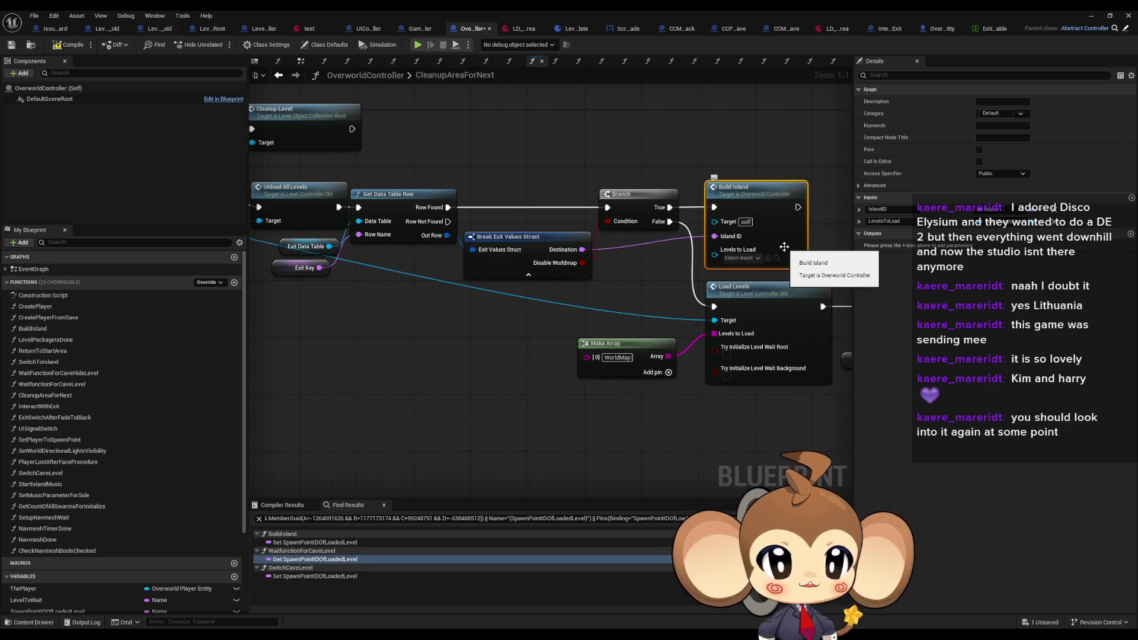
left_click(553, 275)
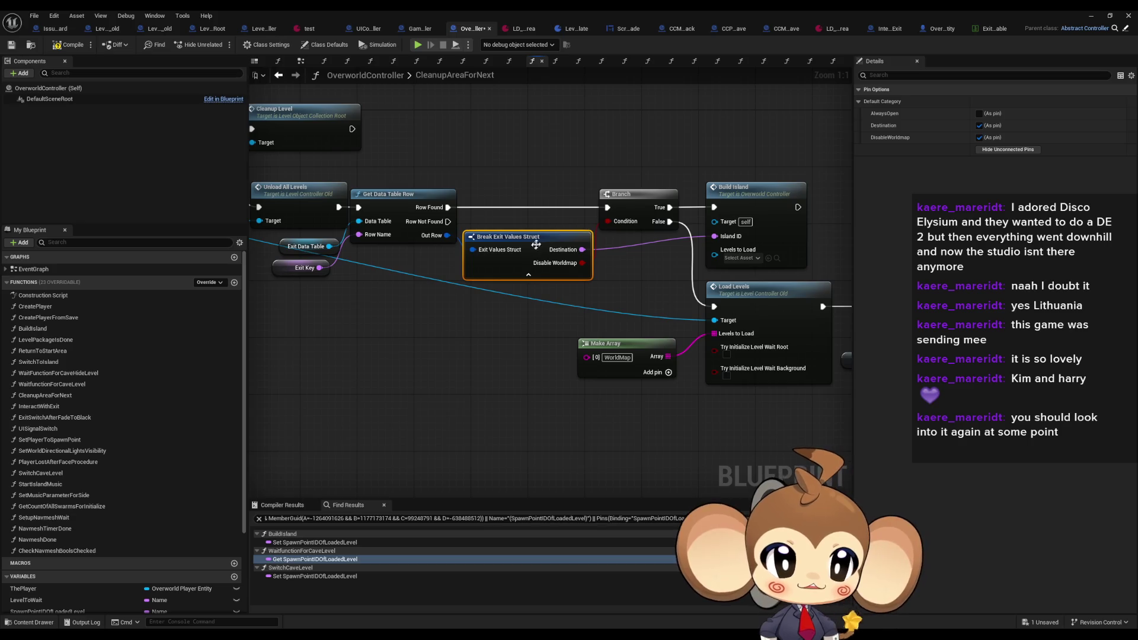
mouse_move(557, 283)
left_mouse_down()
mouse_move(632, 307)
mouse_move(397, 321)
mouse_move(259, 269)
left_mouse_up()
mouse_move(547, 301)
left_mouse_down()
mouse_move(358, 299)
mouse_move(520, 296)
left_mouse_up()
mouse_move(300, 271)
left_mouse_down()
mouse_move(482, 383)
mouse_move(617, 383)
left_mouse_up()
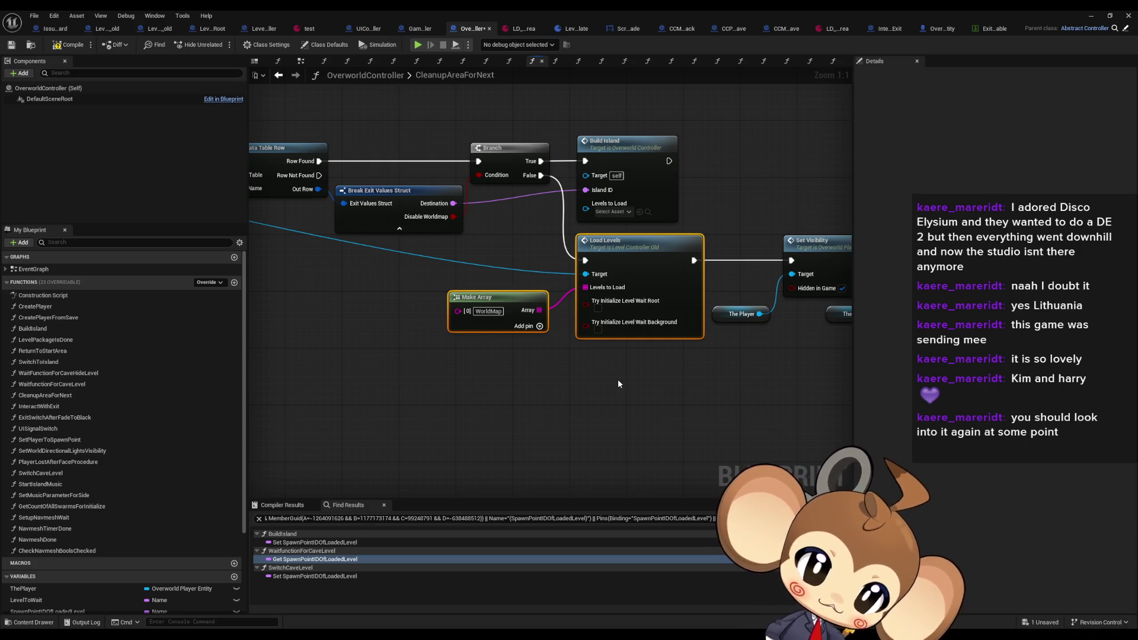
mouse_move(847, 172)
left_mouse_down()
mouse_move(656, 168)
mouse_move(570, 270)
left_mouse_up()
left_click(386, 316)
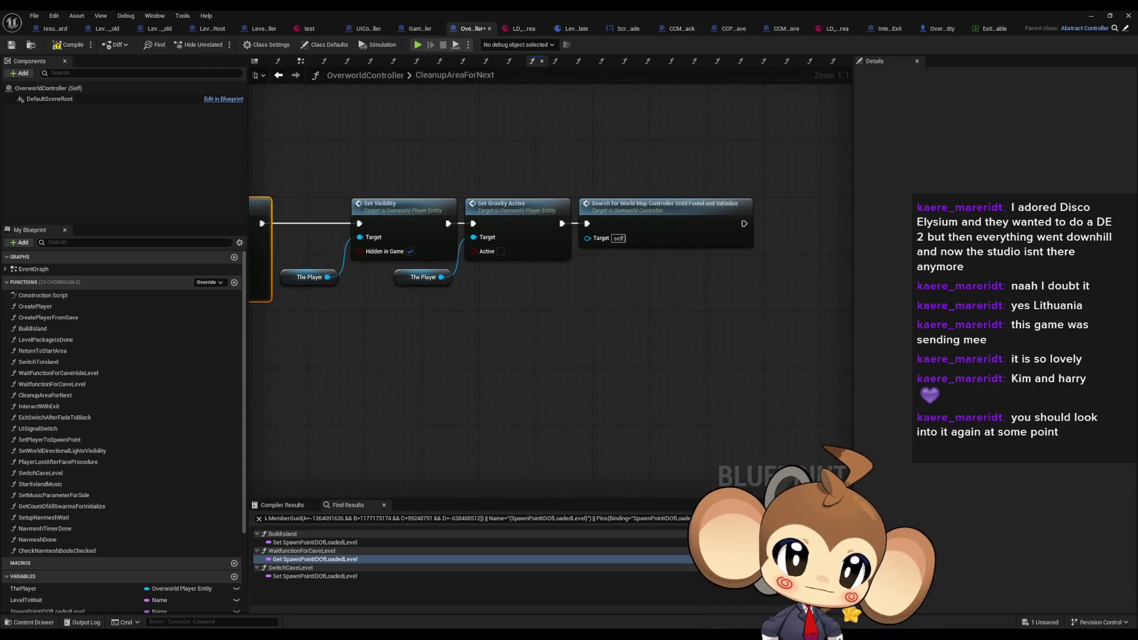
left_click_drag(656, 133, 749, 304)
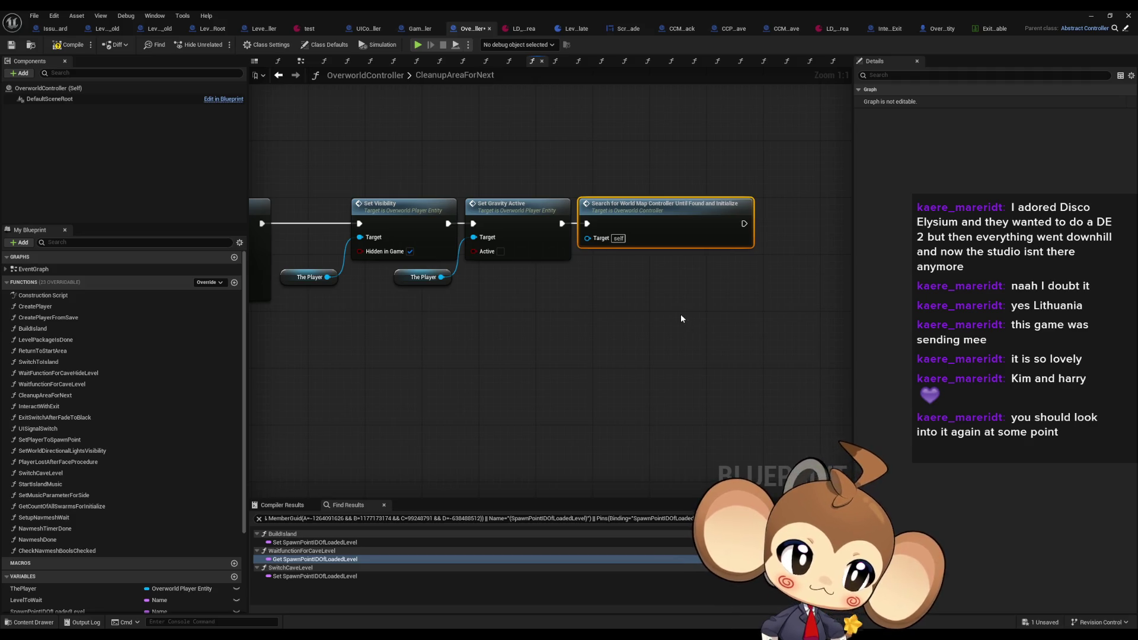
left_click_drag(401, 261, 635, 327)
right_click(464, 327)
left_click(407, 406)
left_click_drag(407, 407, 468, 362)
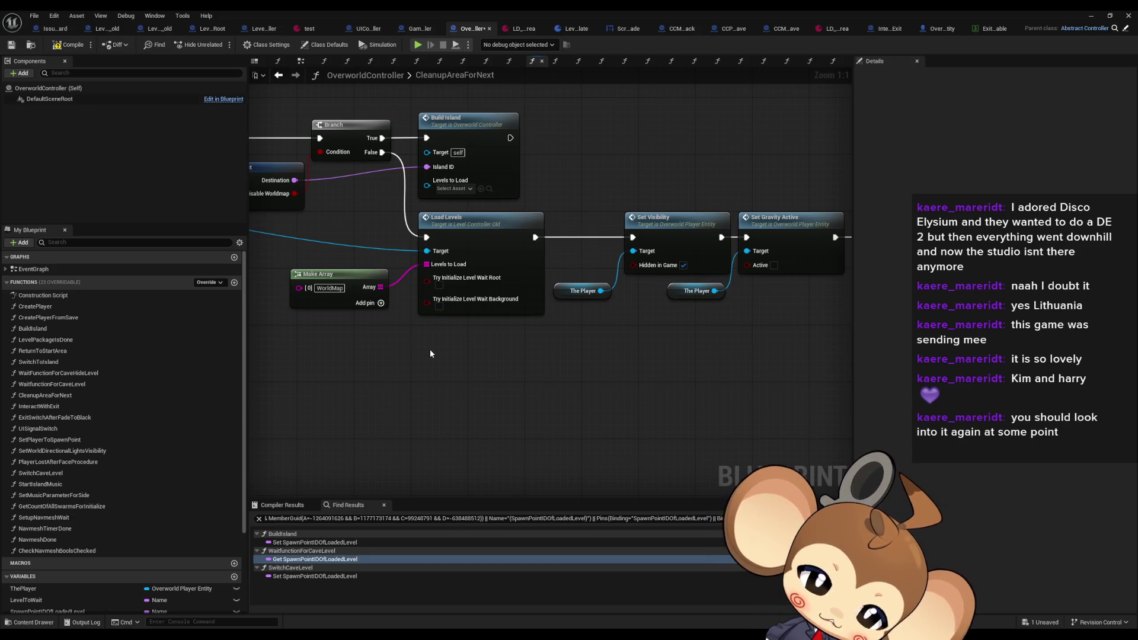
mouse_move(458, 186)
left_mouse_down()
mouse_move(720, 214)
mouse_move(542, 122)
left_mouse_up()
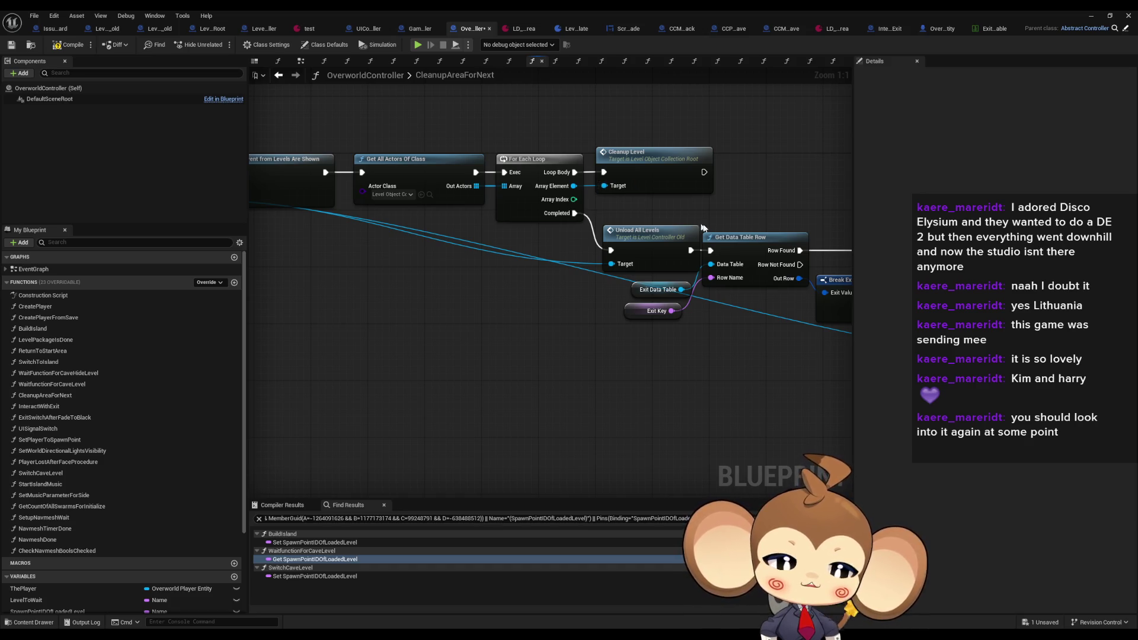
scroll(703, 228, "down", 3)
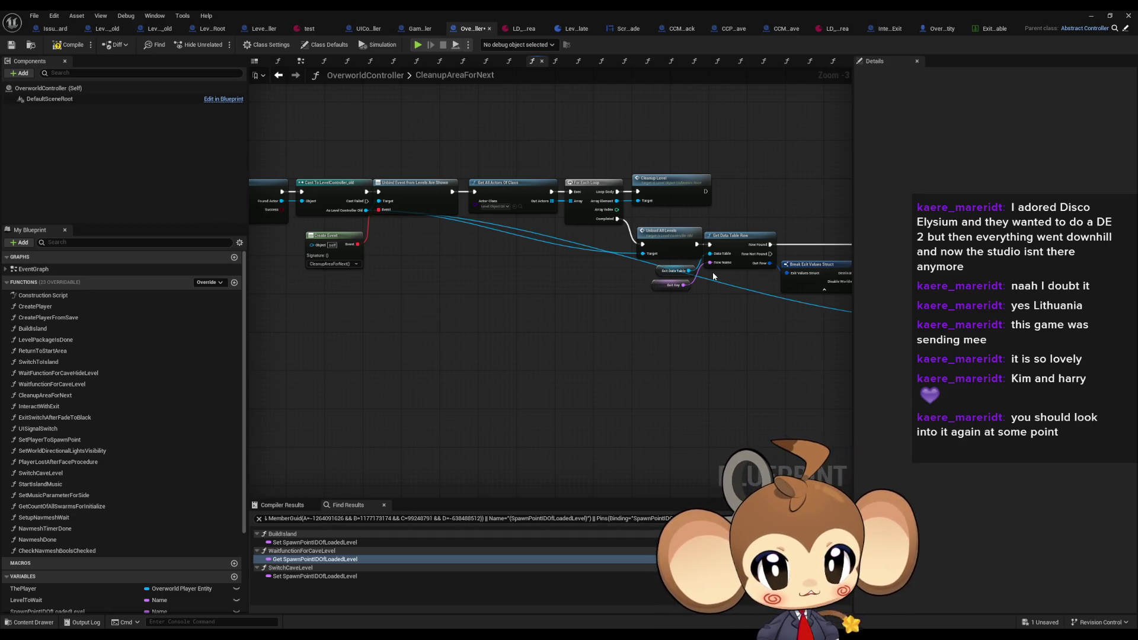
left_click_drag(678, 222, 664, 240)
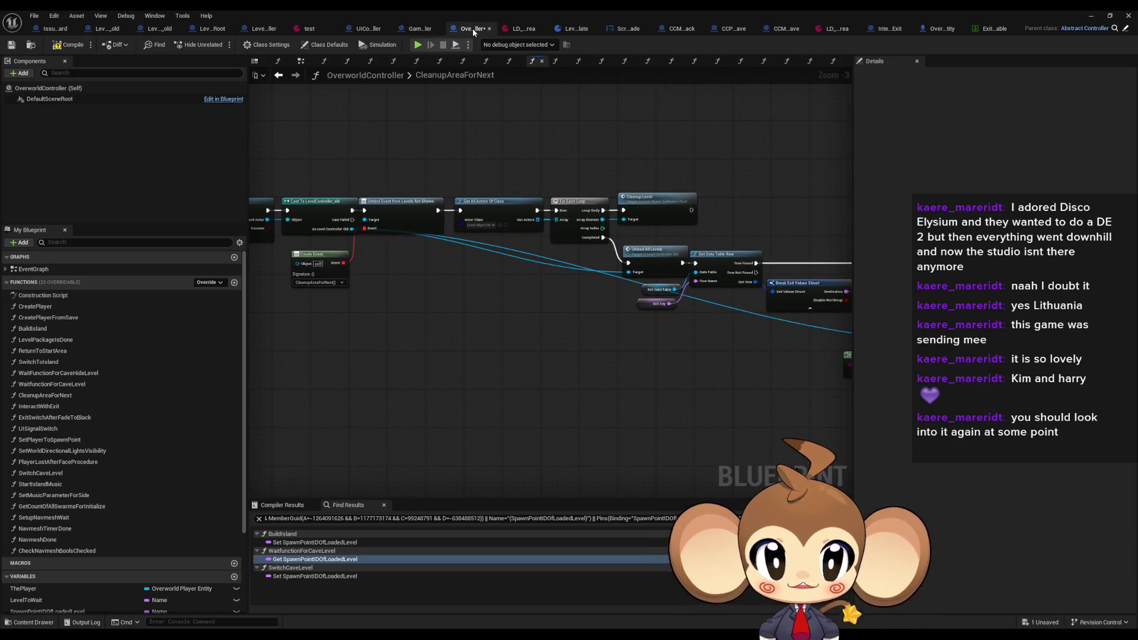
Step back through ExitSwitchAfterFadeToBlack, checking its event and cleanup nodes, to UISignalSwitch
left_click(278, 76)
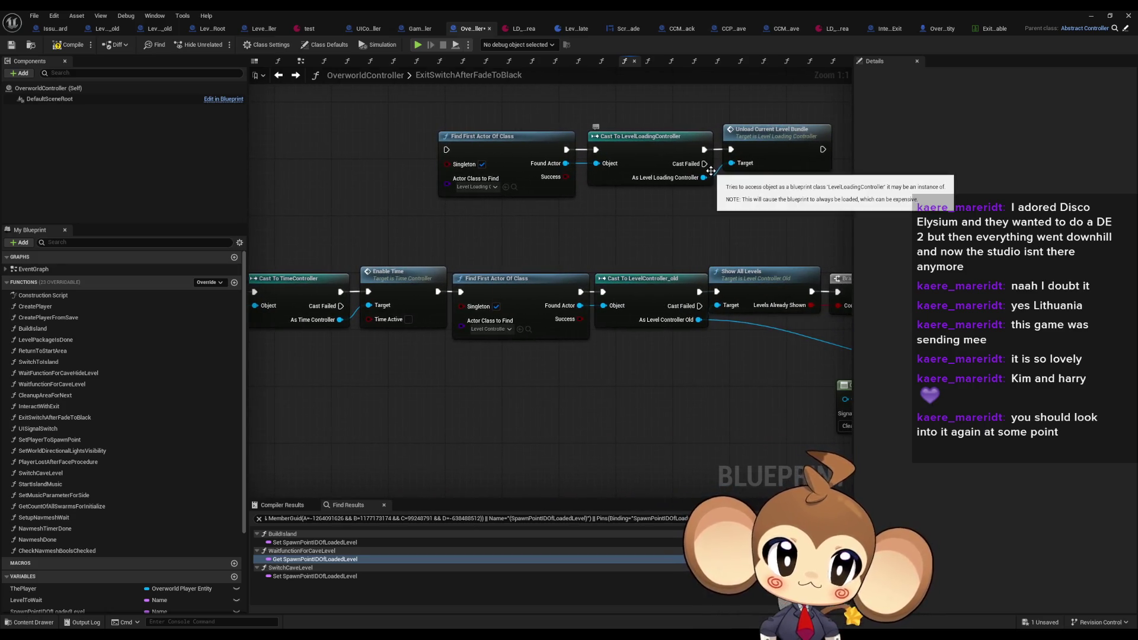
left_click_drag(681, 240, 458, 219)
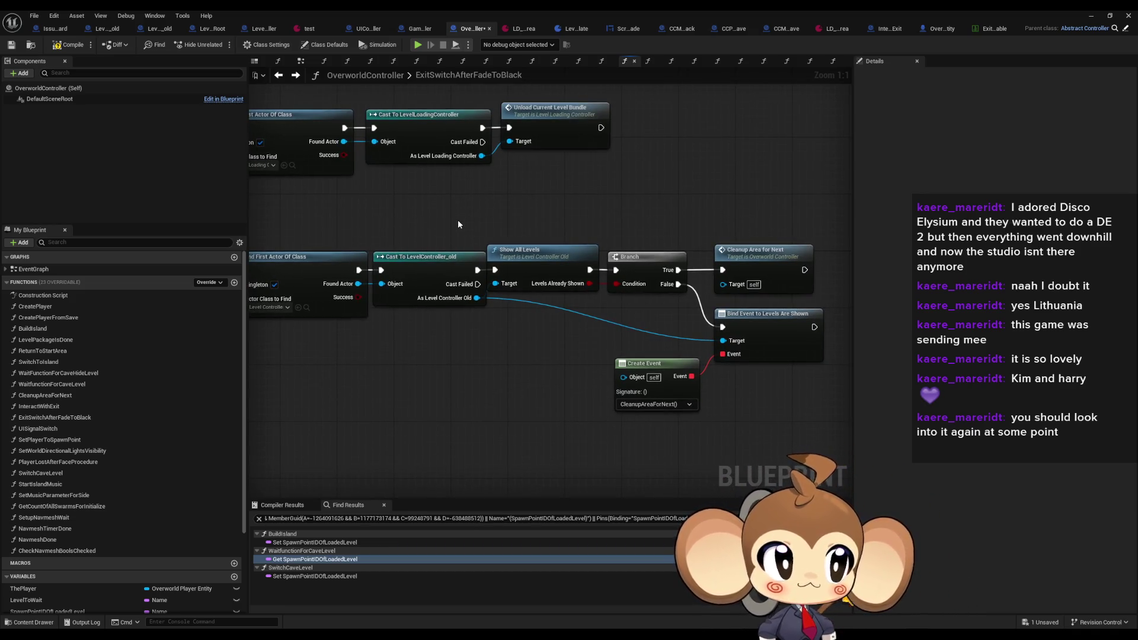
left_click_drag(601, 307, 770, 408)
left_click_drag(747, 244, 794, 287)
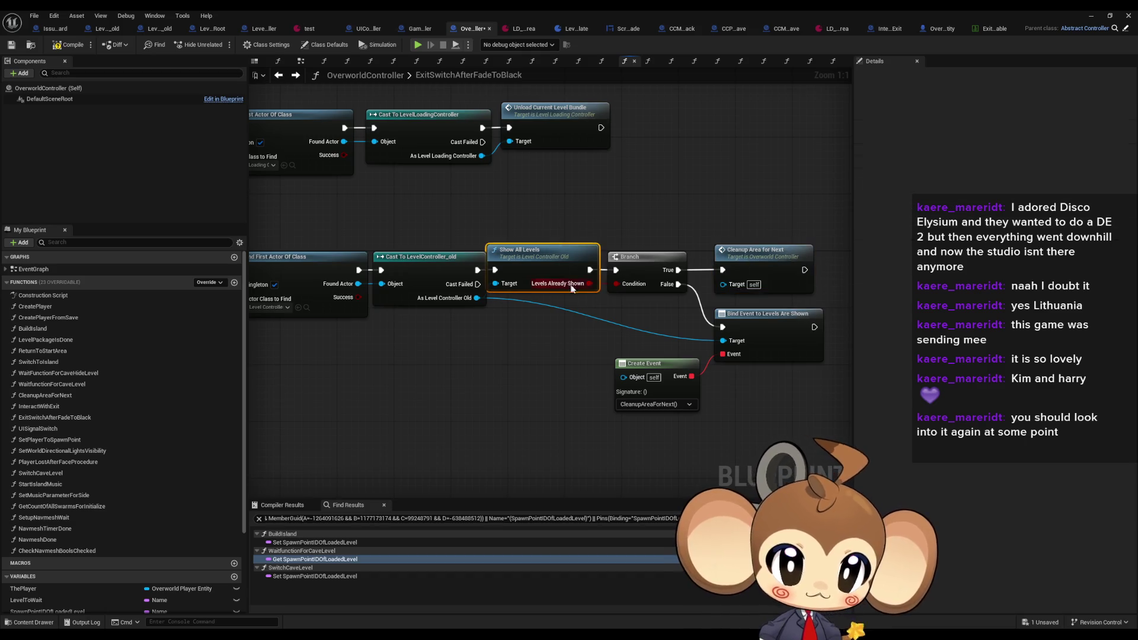
left_click_drag(681, 296, 597, 271)
left_click(347, 60)
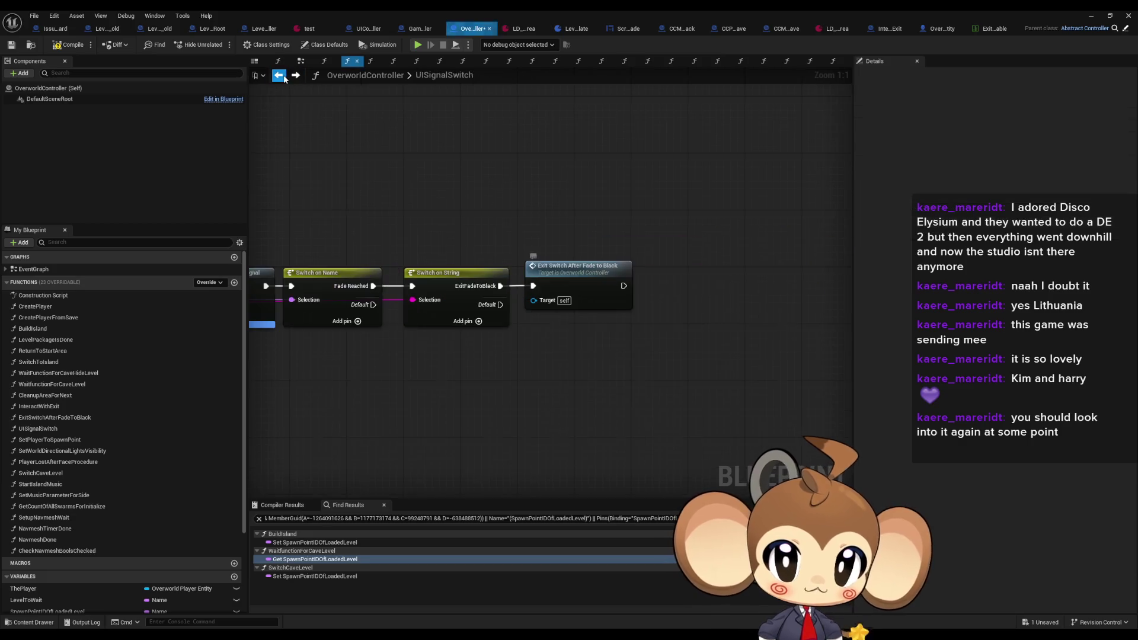
Reopen ExitSwitchAfterFadeToBlack and inspect Enable Time, Unload Current Level Bundle and Cleanup Area for Next
left_click_drag(533, 223, 634, 350)
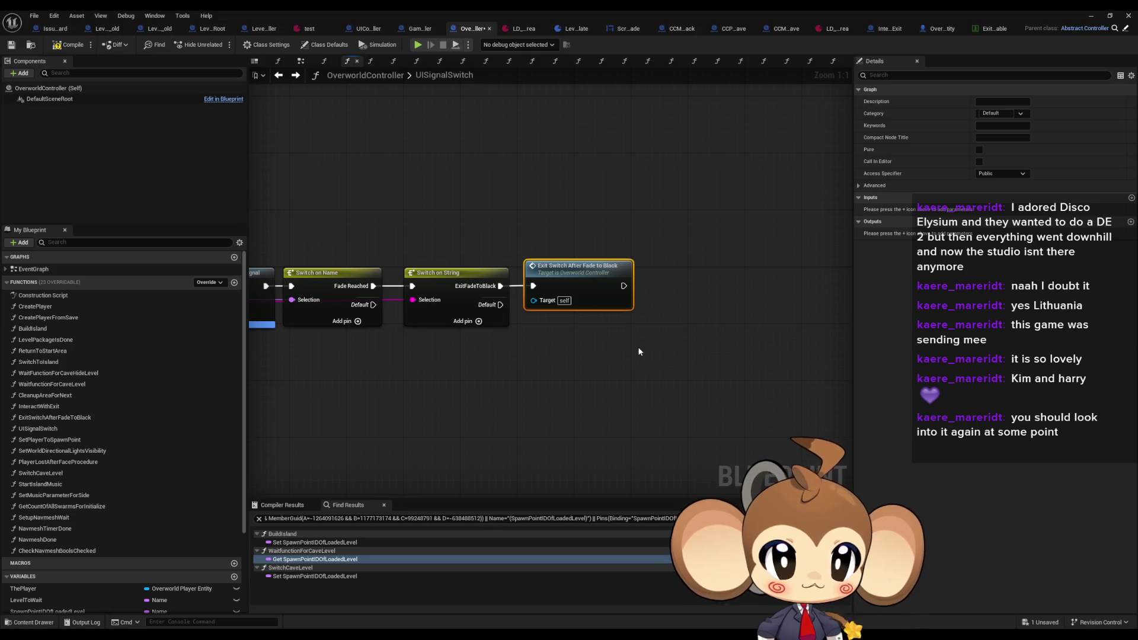
double_click(580, 281)
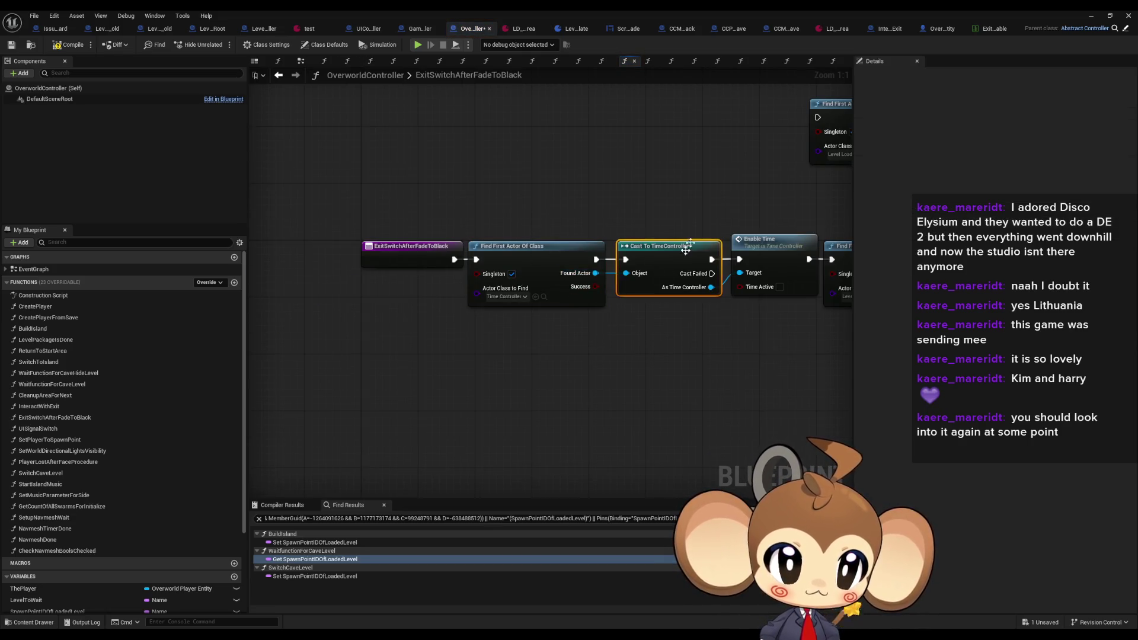
left_click(765, 249)
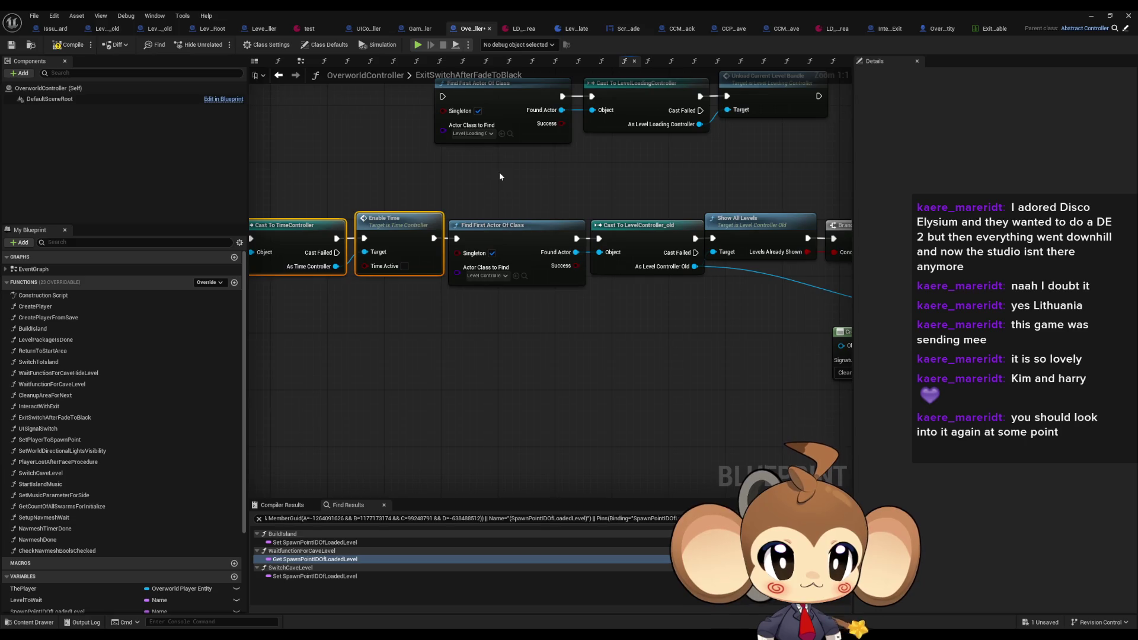
left_click_drag(508, 312, 458, 370)
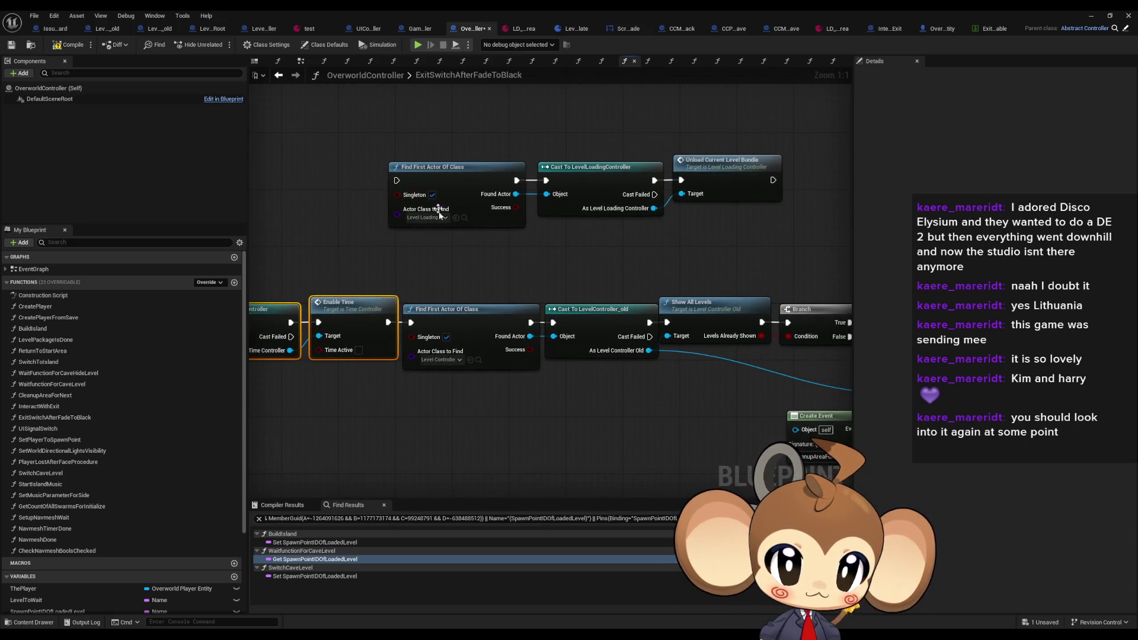
left_click(723, 177)
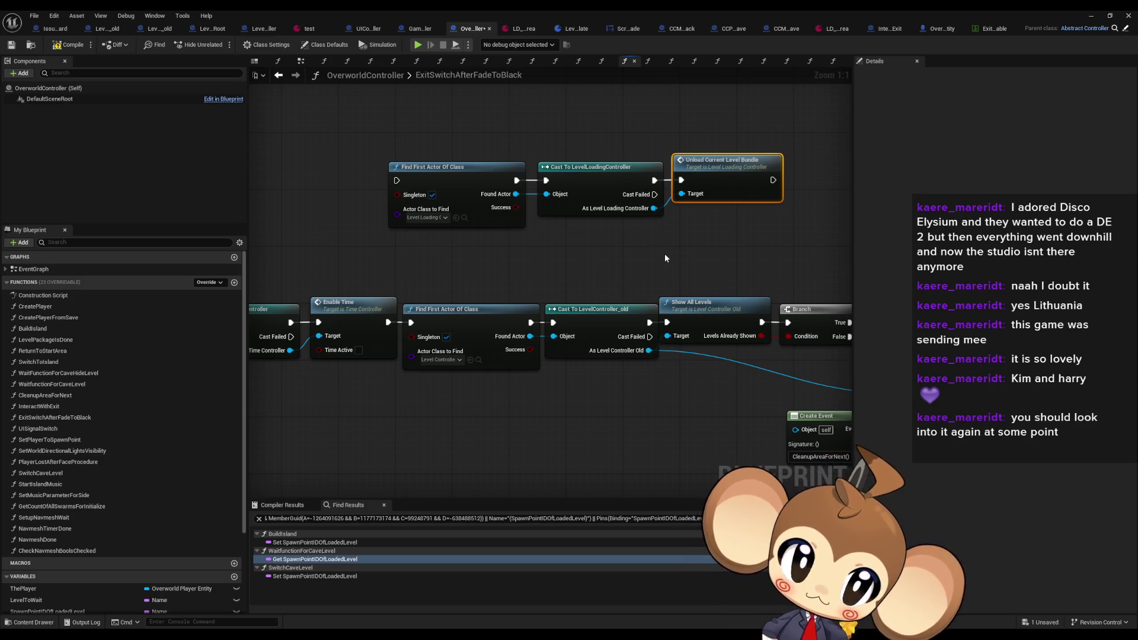
left_click_drag(700, 247, 541, 243)
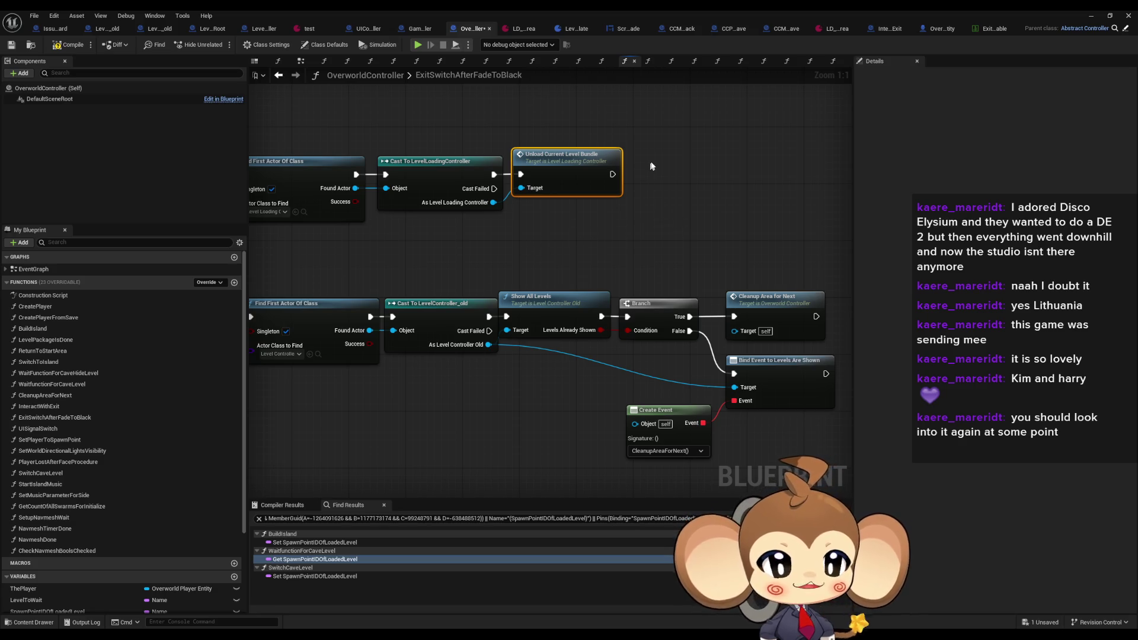
left_click(574, 337)
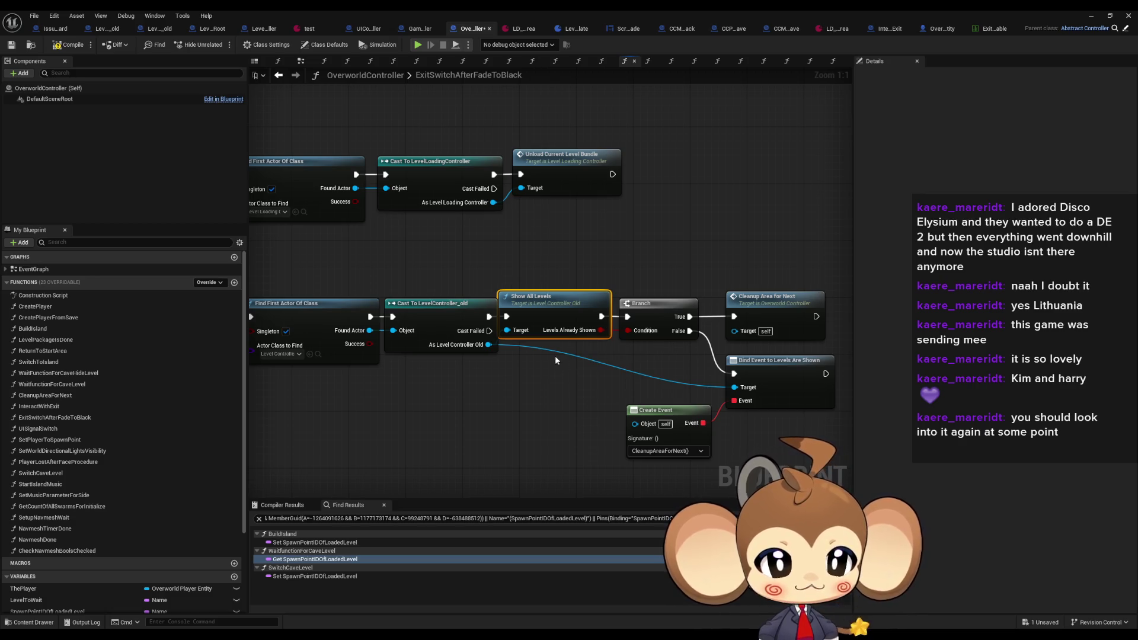
left_click_drag(616, 362, 776, 452)
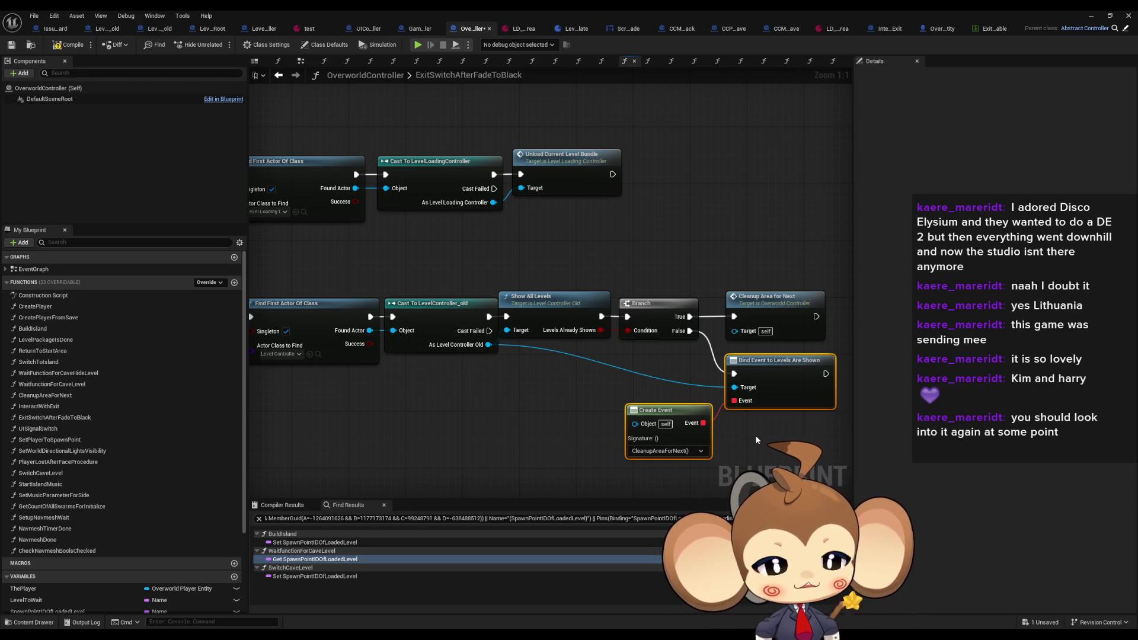
left_click(770, 299)
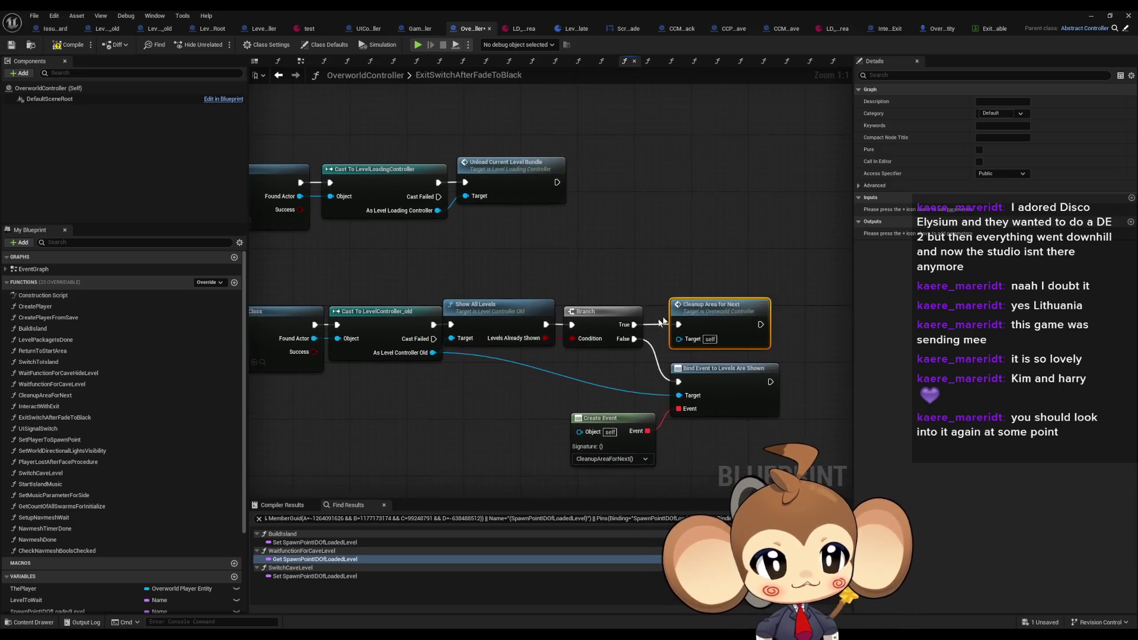
double_click(709, 309)
left_click_drag(508, 348, 524, 347)
scroll(342, 288, "up", 3)
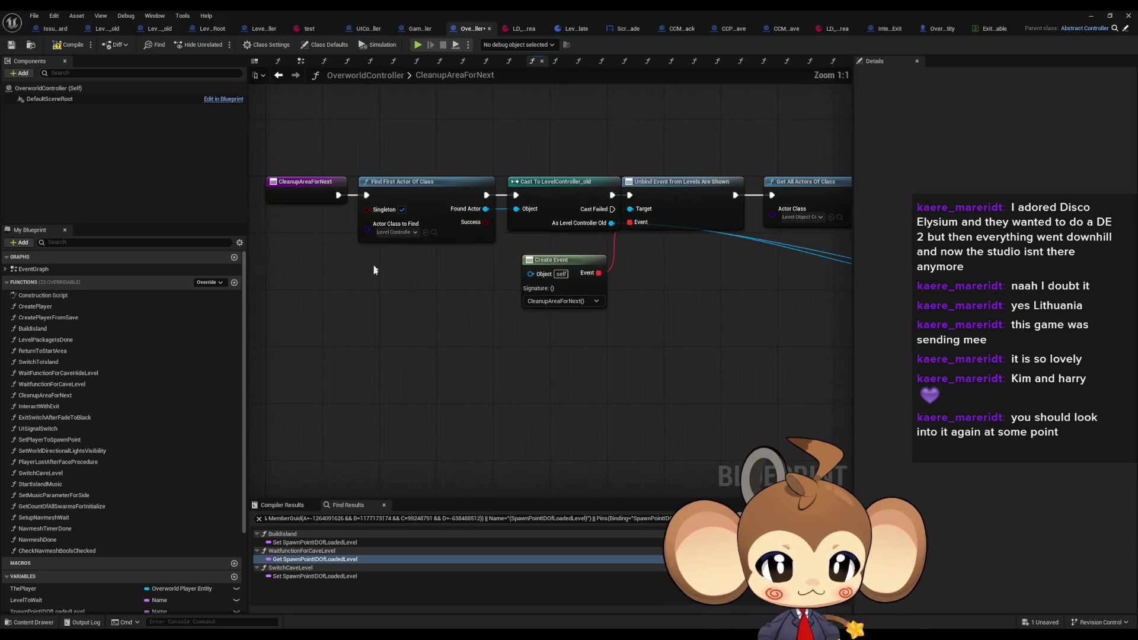
left_click_drag(474, 144, 631, 190)
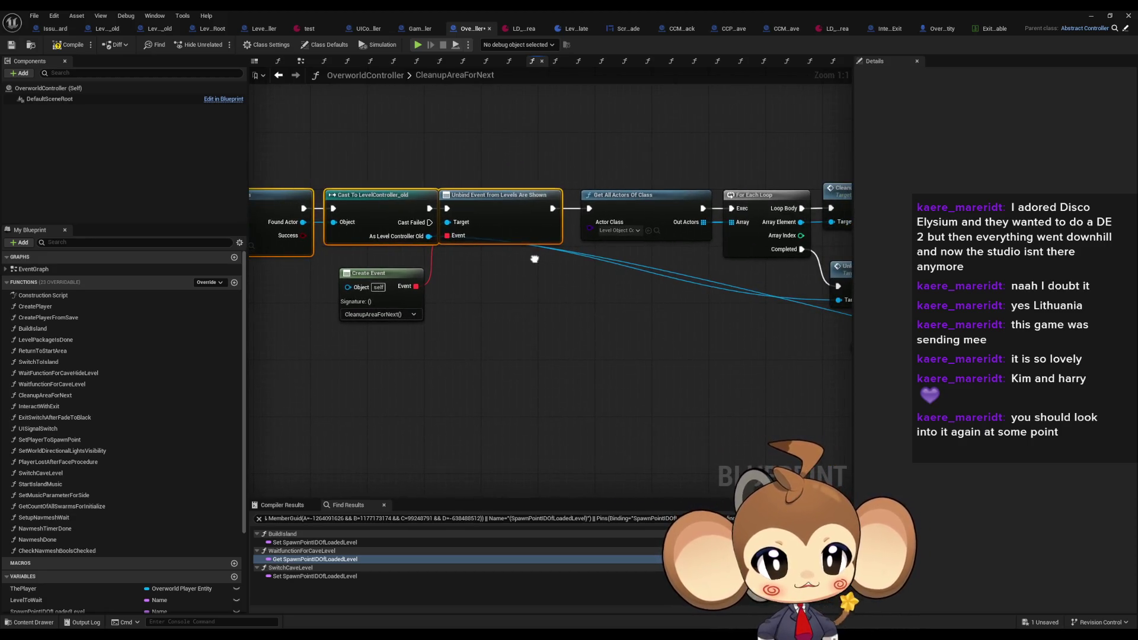
left_click_drag(442, 160, 696, 253)
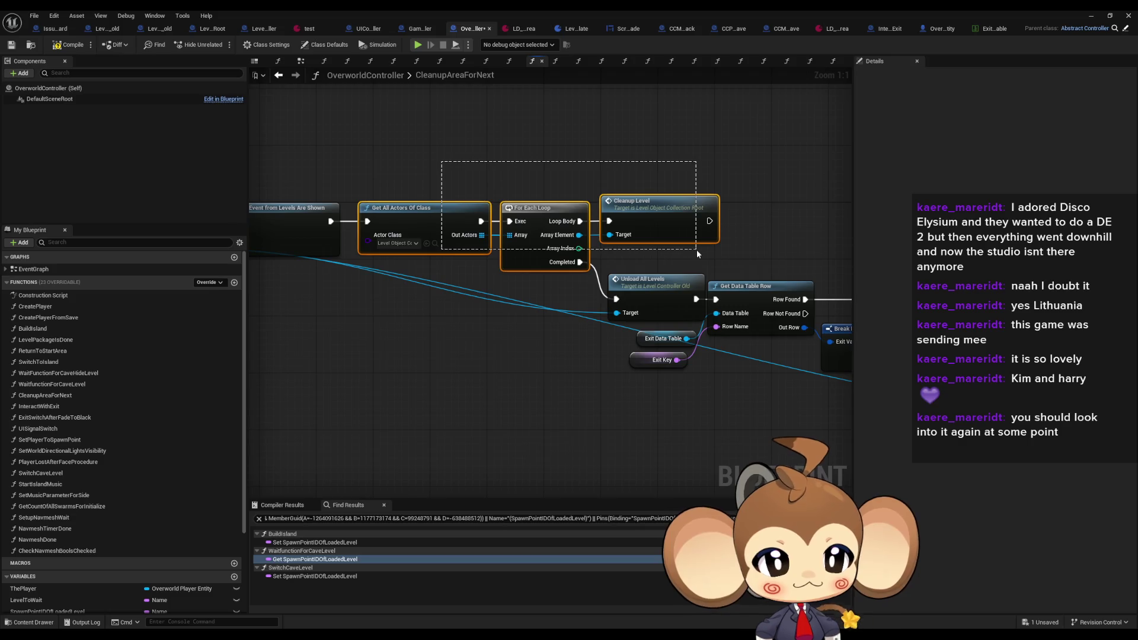
left_click_drag(696, 249, 695, 249)
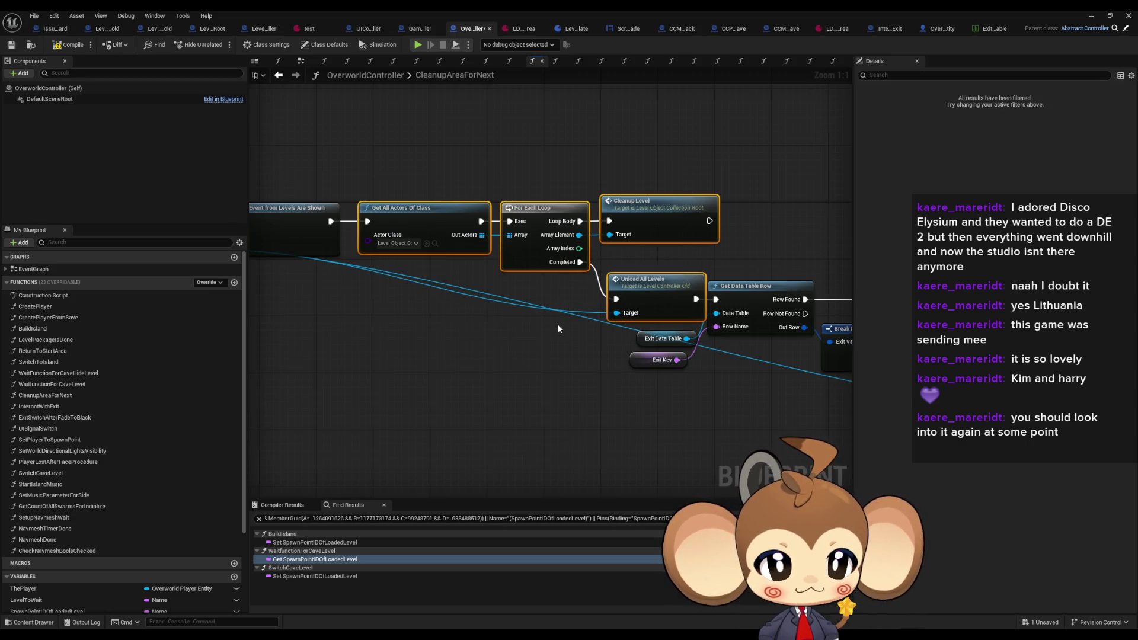
left_click_drag(557, 325, 402, 320)
left_click(515, 286)
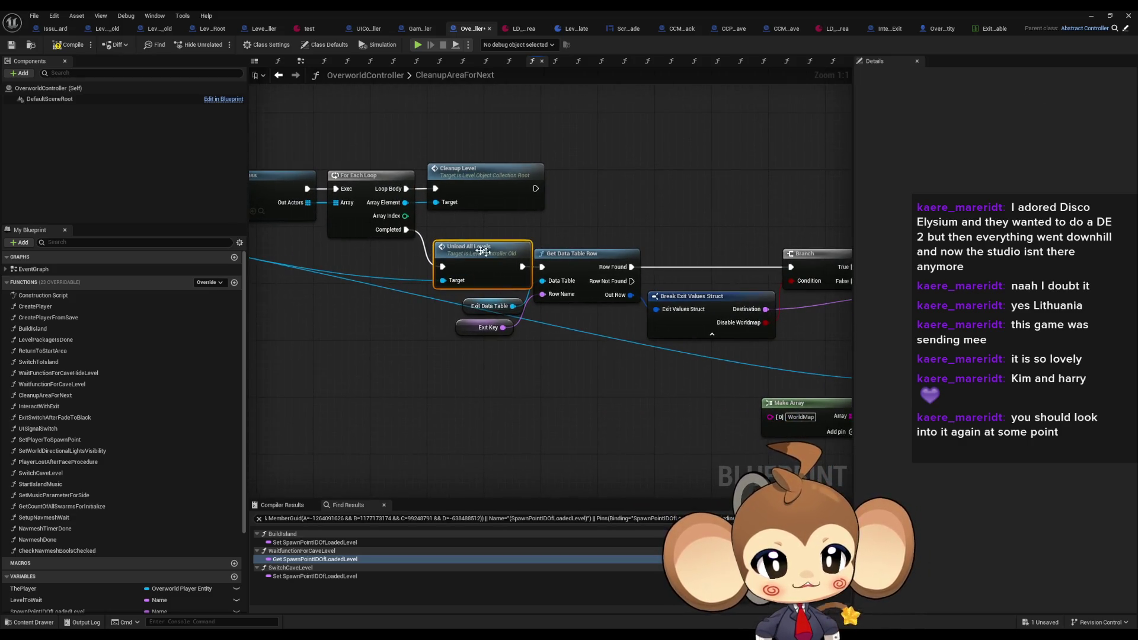
left_click_drag(492, 260, 419, 257)
left_click_drag(415, 332, 469, 296)
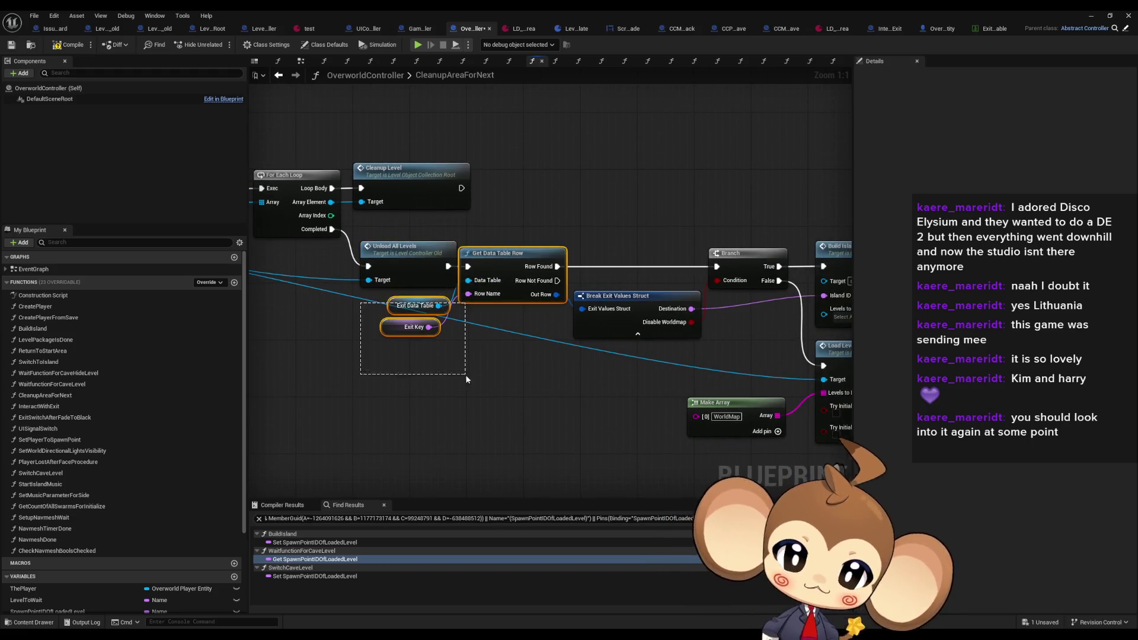
left_click_drag(522, 359, 402, 350)
scroll(401, 350, "down", 5)
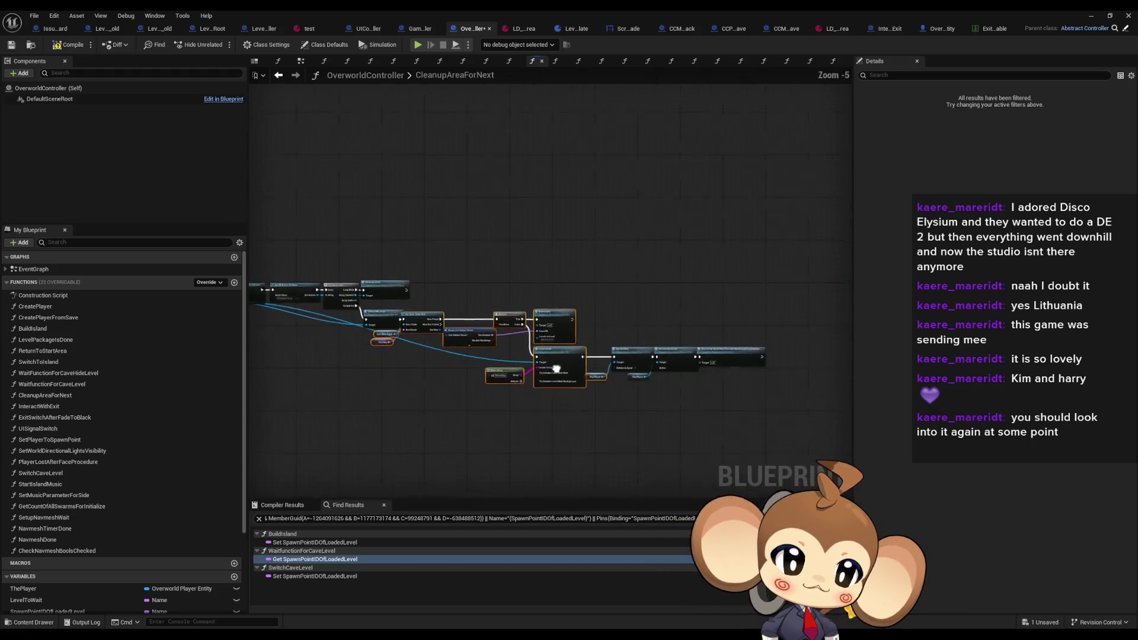
left_click_drag(503, 320, 631, 329)
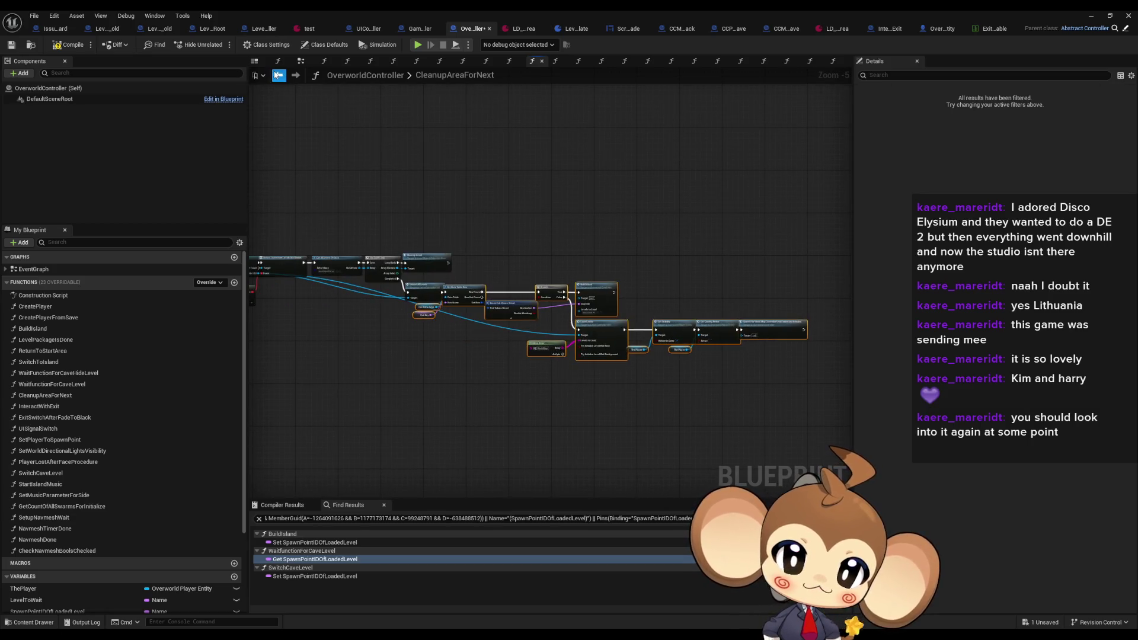
left_click(277, 75)
left_click(501, 305)
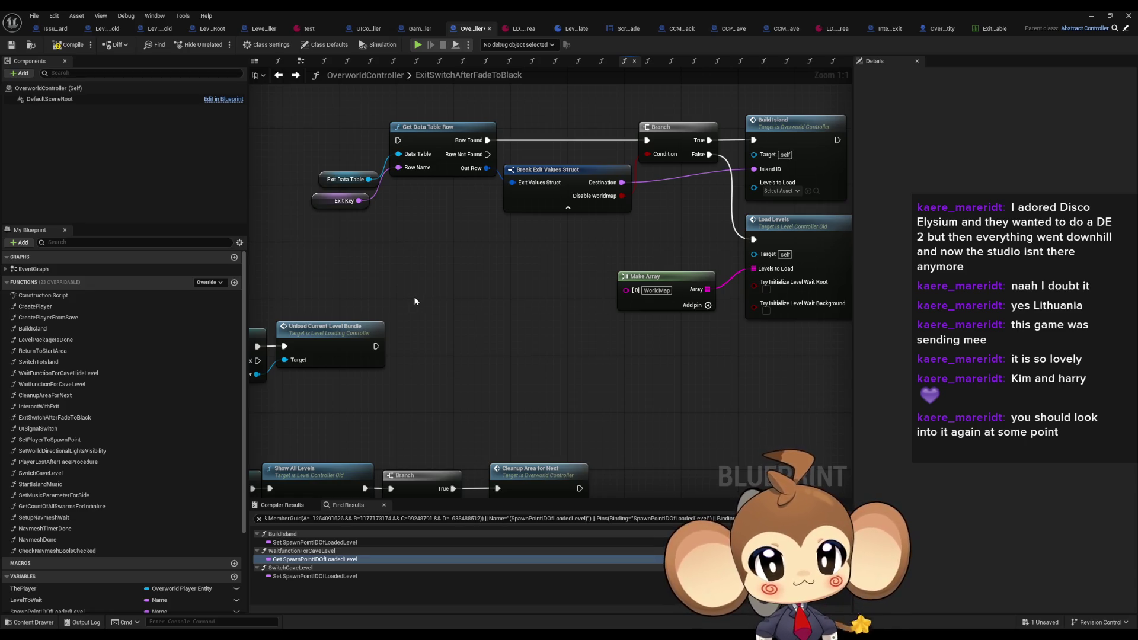
left_click_drag(425, 100, 444, 191)
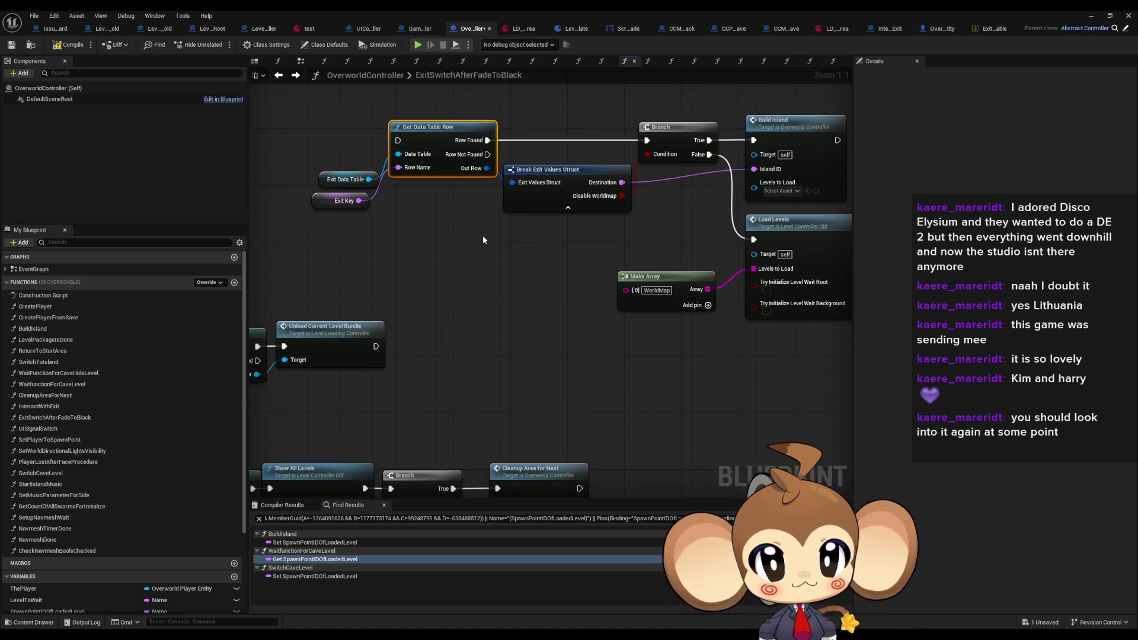
left_click_drag(479, 233, 393, 235)
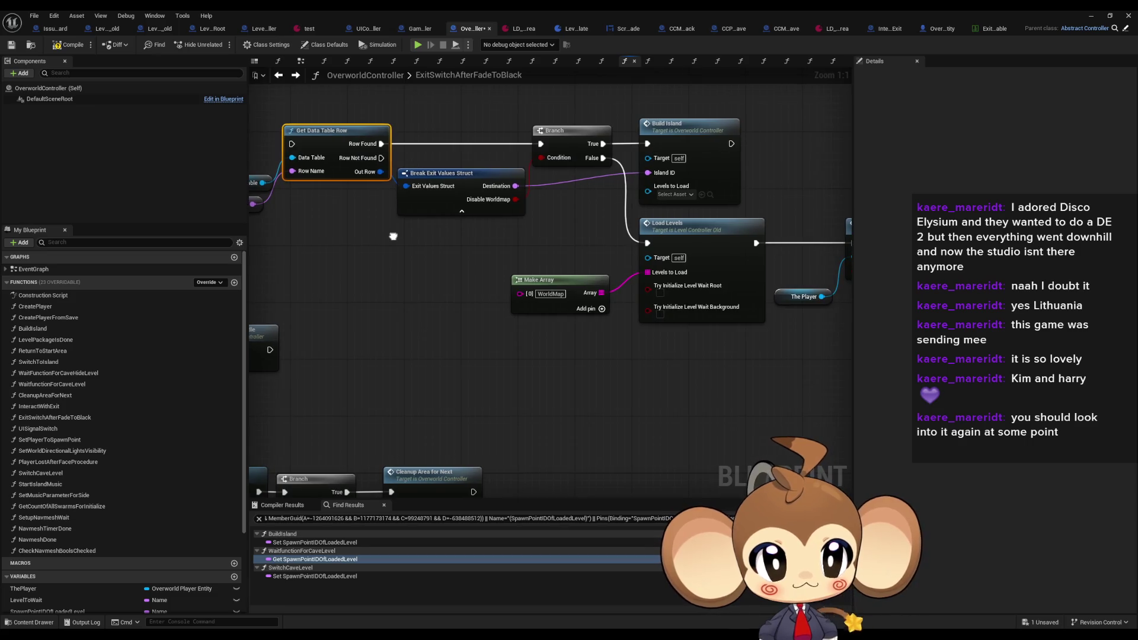
left_click_drag(518, 243, 460, 245)
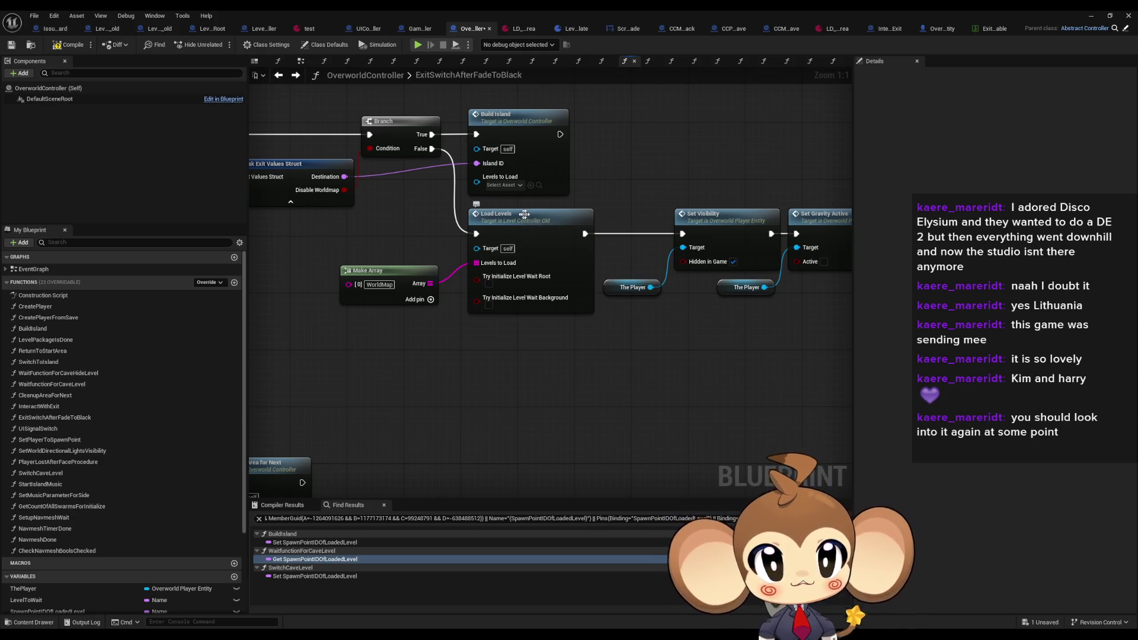
left_click(587, 269)
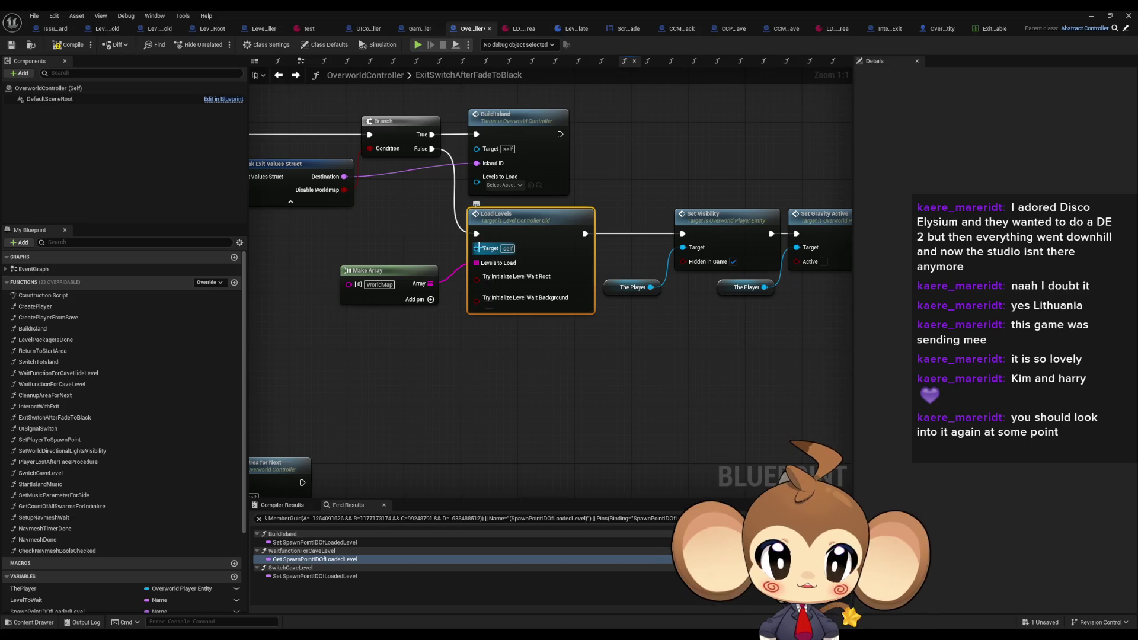
left_click_drag(304, 175, 425, 161)
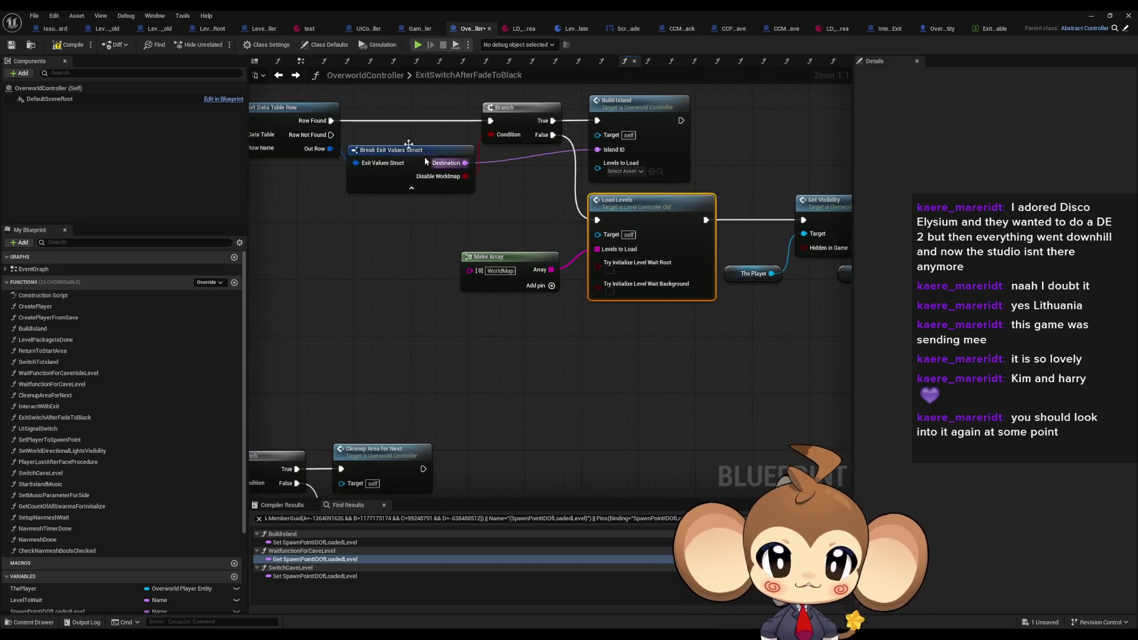
left_click(278, 75)
left_click(297, 75)
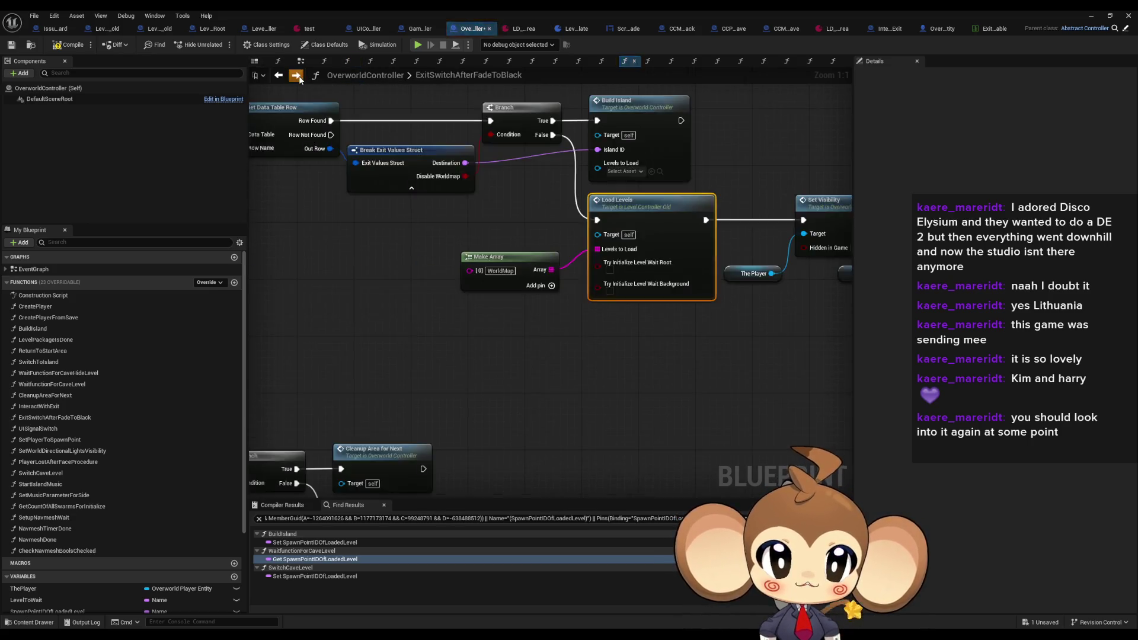
left_click(297, 75)
scroll(352, 236, "up", 4)
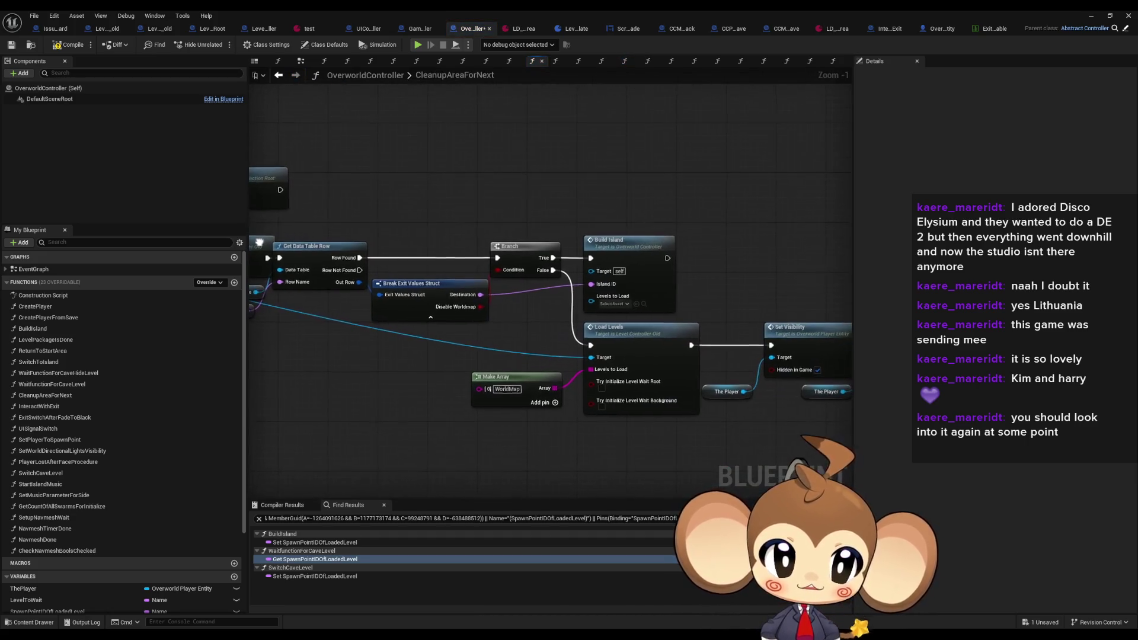
left_click_drag(352, 237, 660, 254)
mouse_move(463, 256)
left_mouse_down()
mouse_move(379, 243)
mouse_move(261, 196)
left_mouse_up()
left_click(566, 282)
left_click_drag(385, 308, 308, 283)
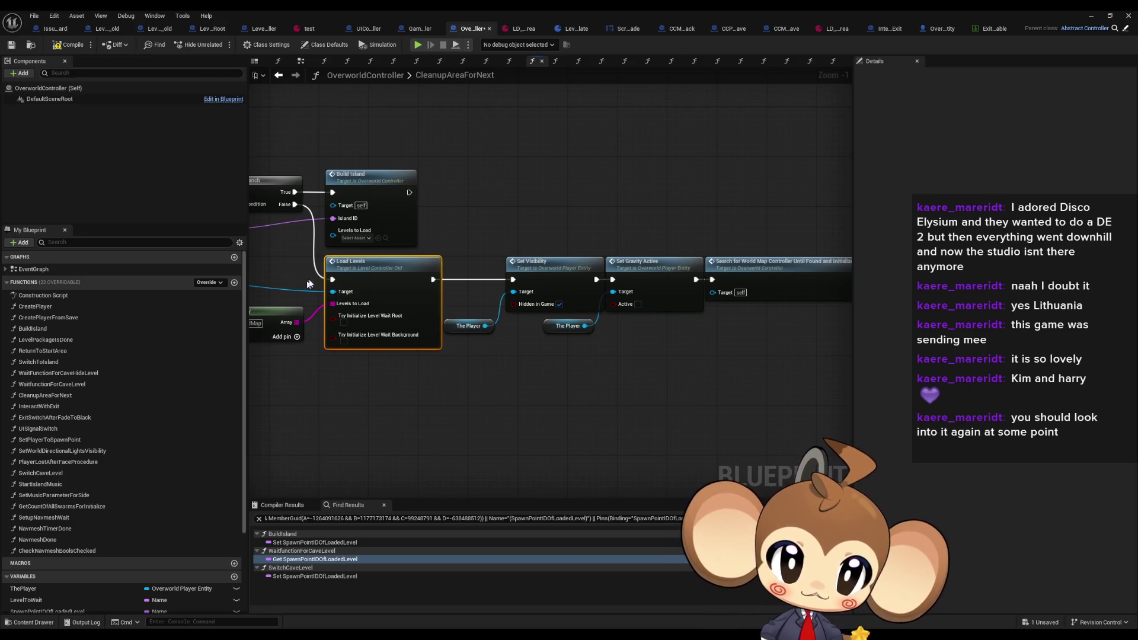
left_click(279, 76)
scroll(453, 293, "down", 3)
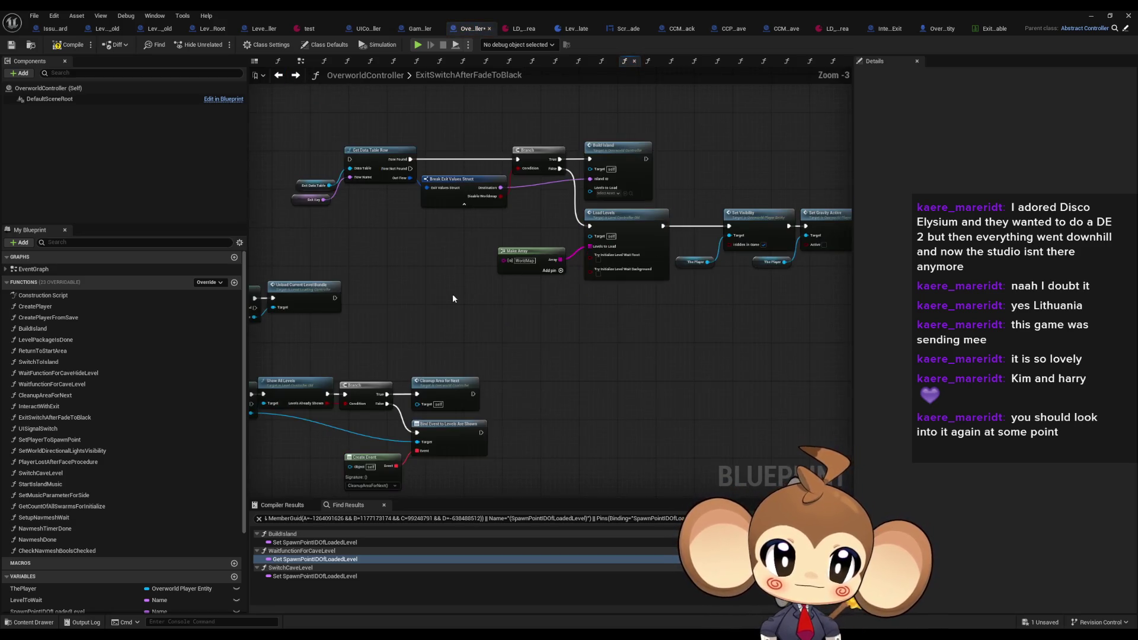
scroll(498, 308, "up", 2)
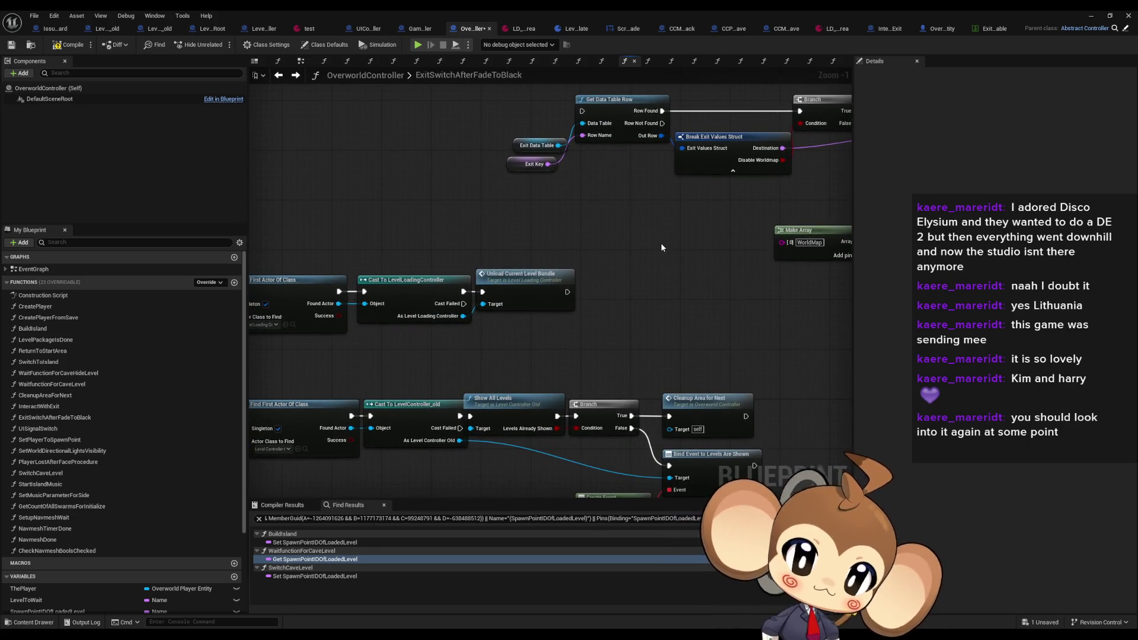
left_click_drag(642, 248, 624, 281)
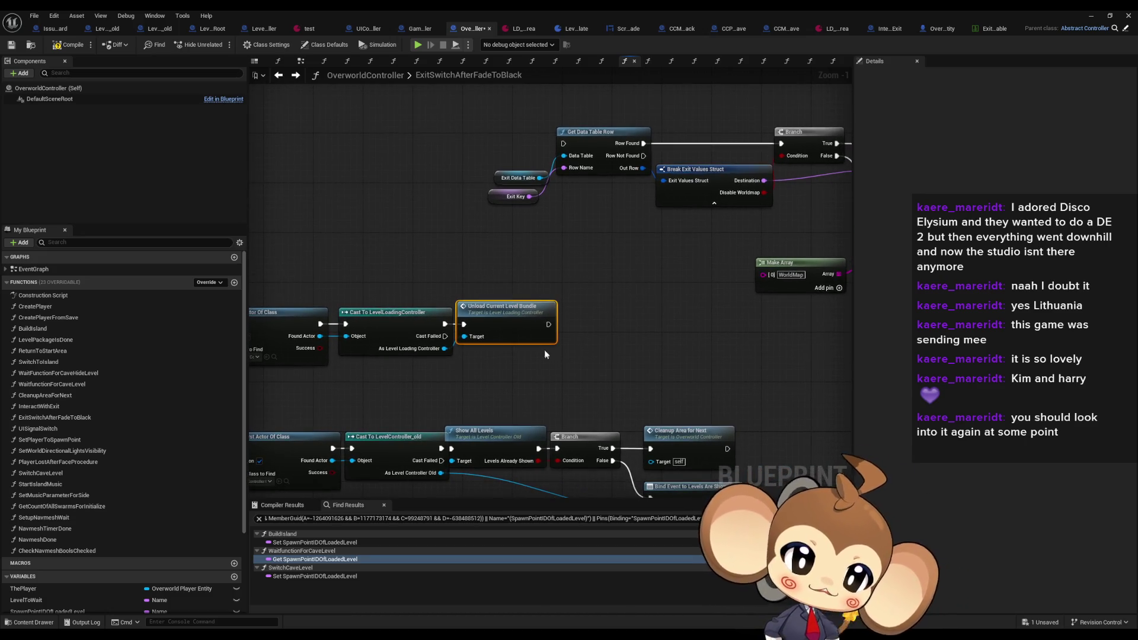
mouse_move(544, 351)
left_mouse_down()
mouse_move(435, 252)
mouse_move(386, 246)
mouse_move(520, 230)
left_mouse_up()
left_click_drag(363, 342, 479, 342)
Add a Load Level node beside the LevelLoadingController cast and delete Unload Current Level Bundle
type("load level")
key("Return")
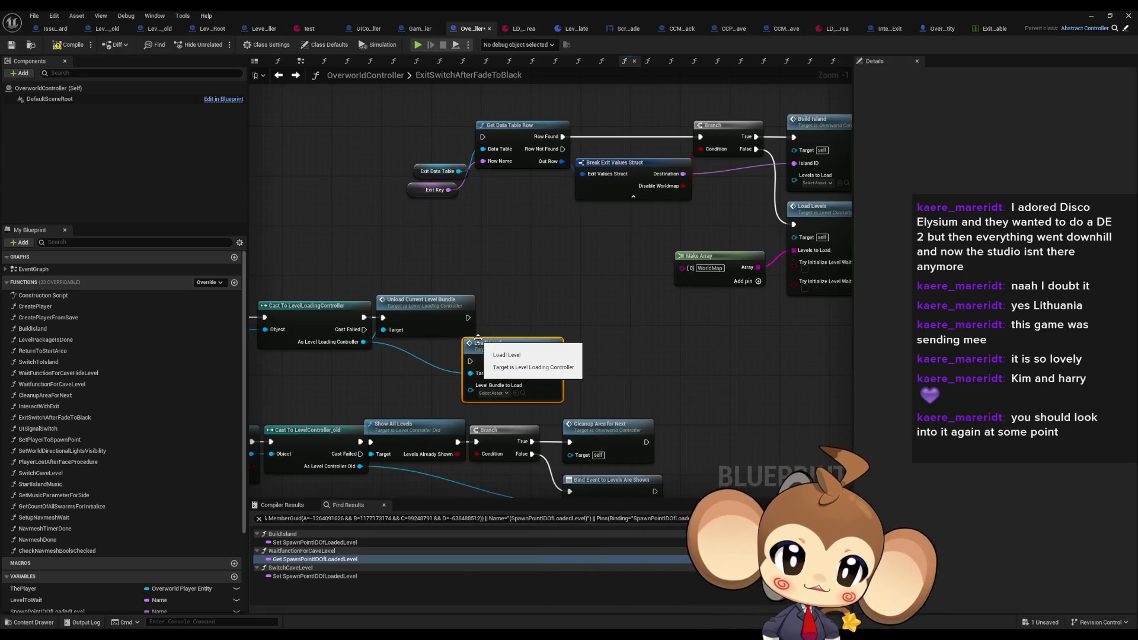
mouse_move(478, 342)
left_mouse_down()
mouse_move(521, 311)
mouse_move(434, 300)
mouse_move(363, 317)
left_mouse_up()
left_click(421, 299)
key("Delete")
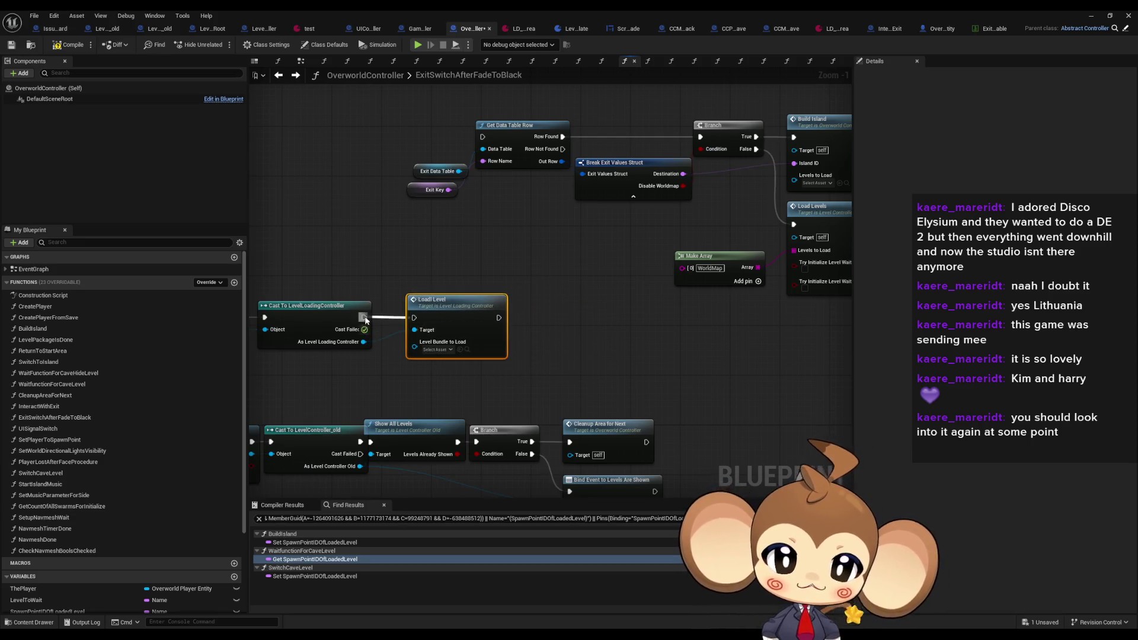
left_click_drag(447, 310, 442, 303)
left_click(578, 200)
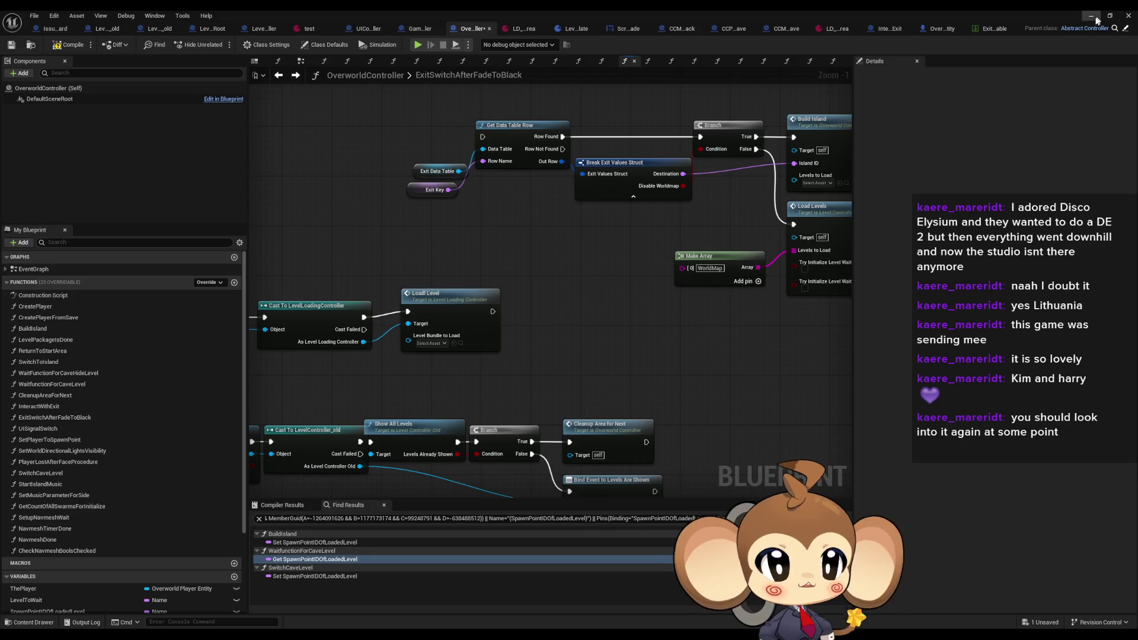
left_click(1097, 20)
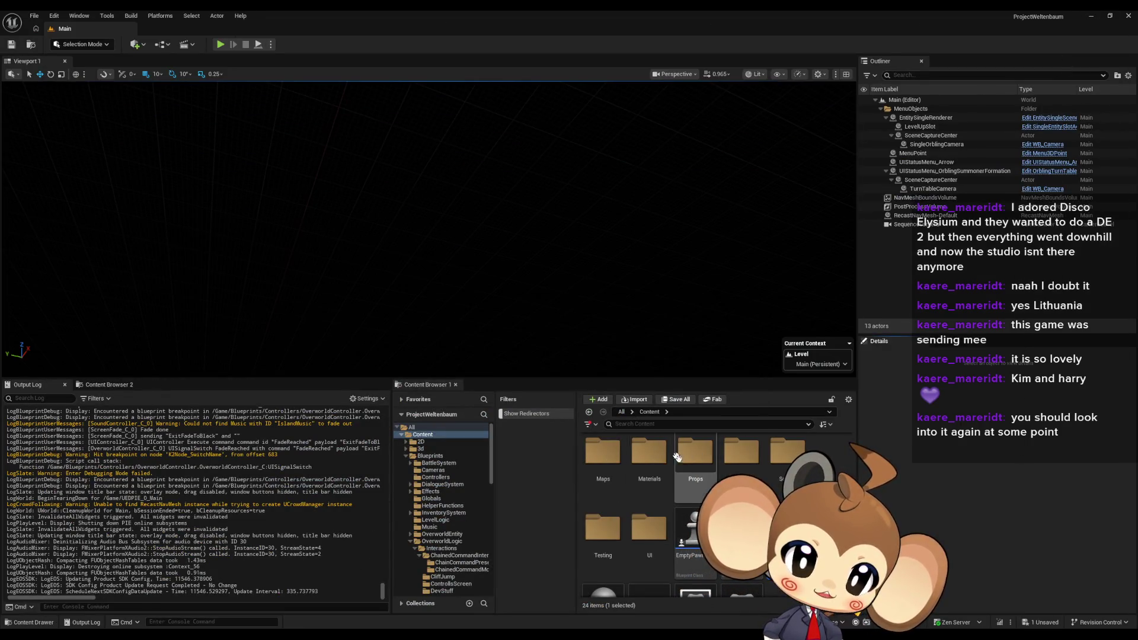
Browse the Content Browser into the GameData/LevelData folder
scroll(695, 450, "up", 2)
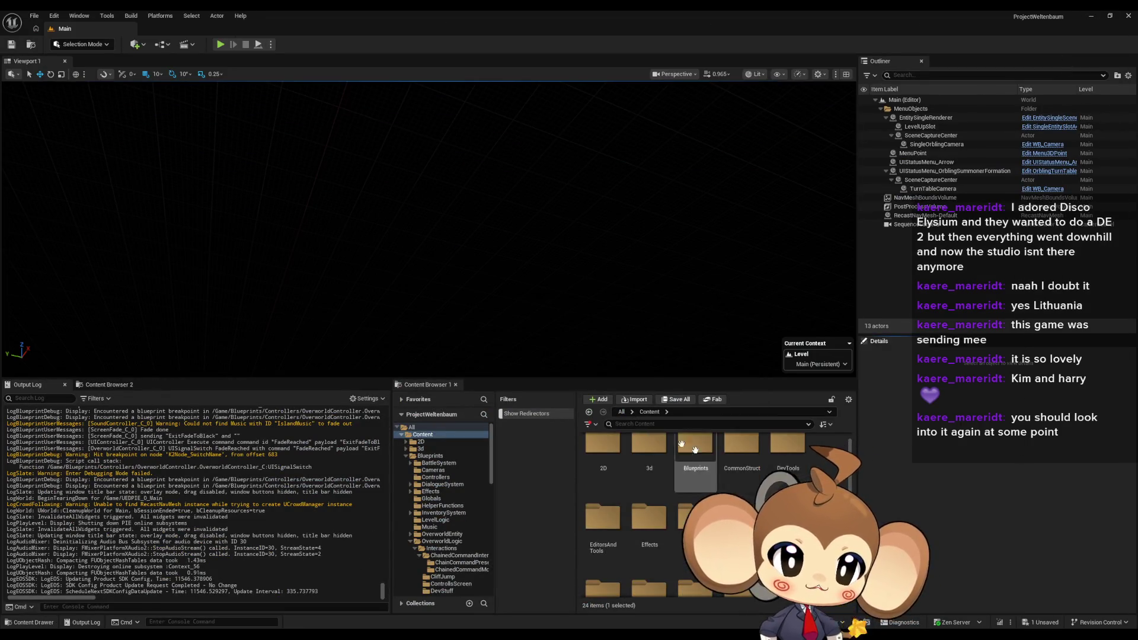
scroll(695, 450, "down", 2)
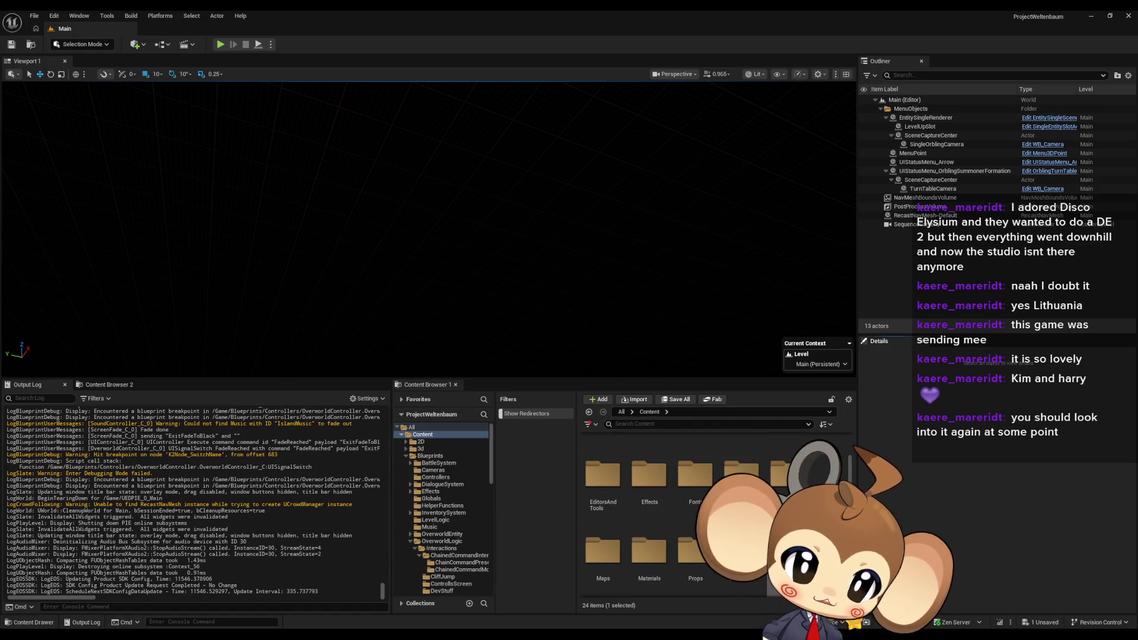
scroll(694, 516, "down", 2)
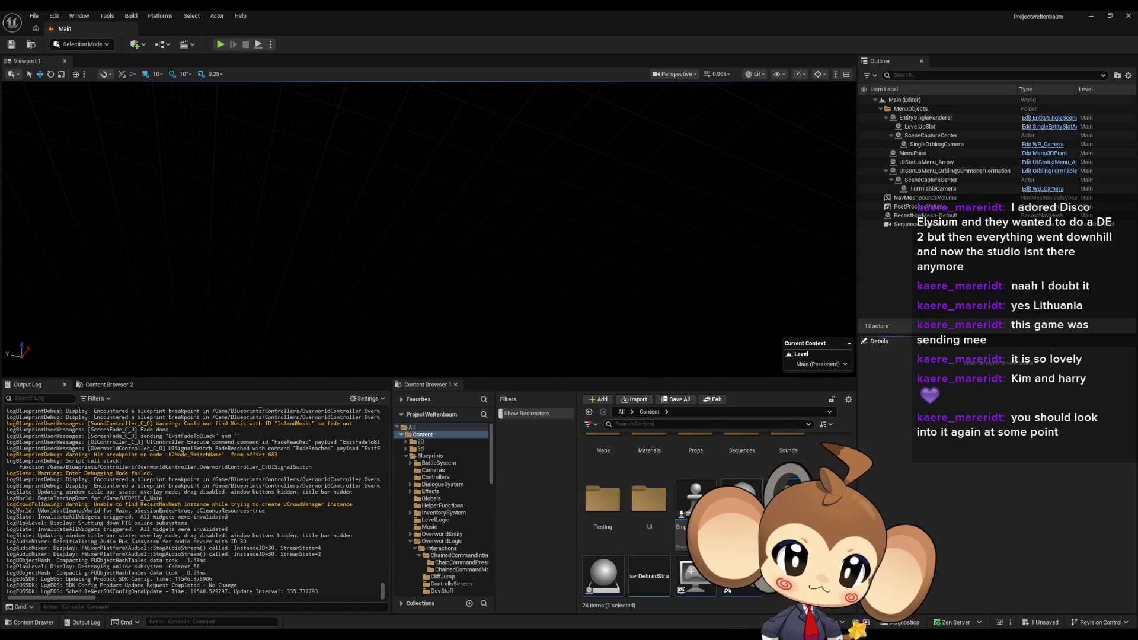
scroll(694, 515, "up", 2)
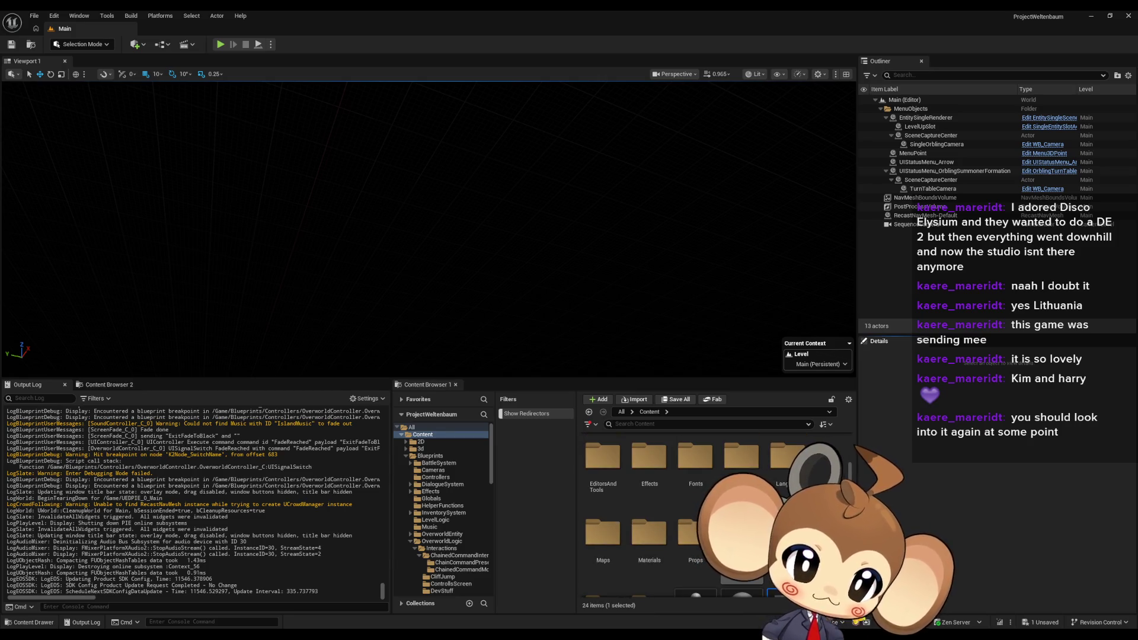
double_click(741, 456)
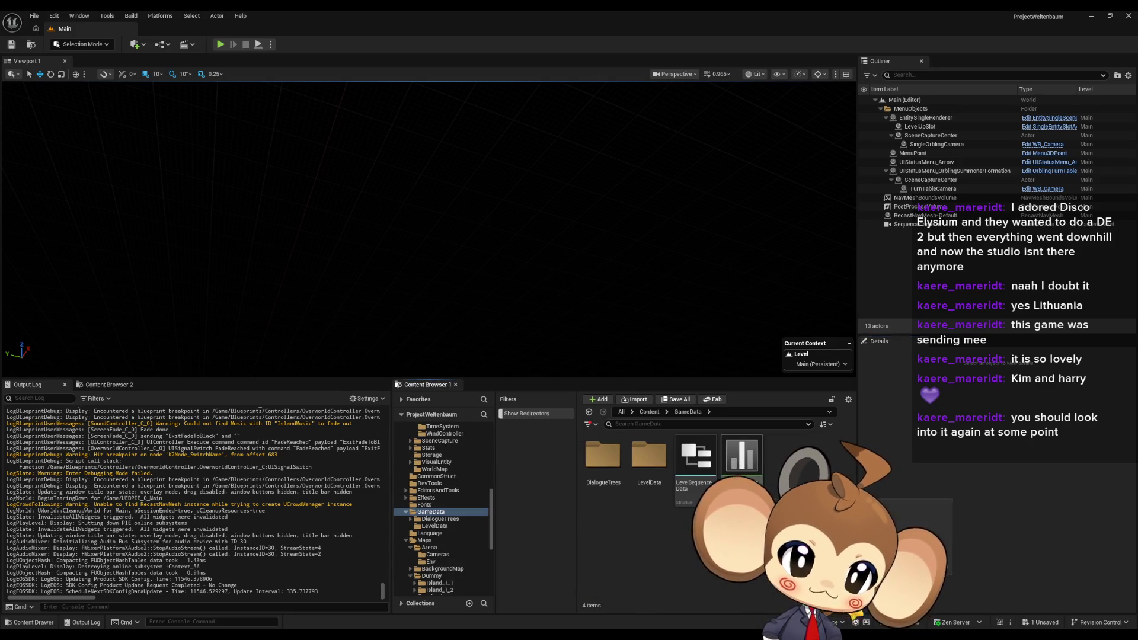
left_click(660, 470)
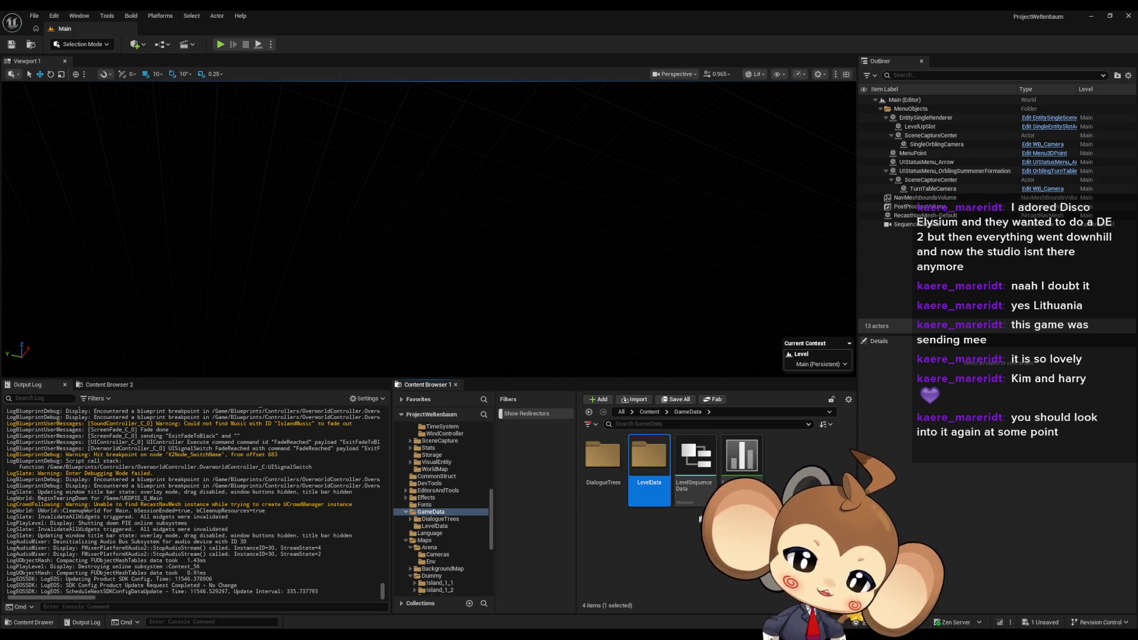
left_click(700, 519)
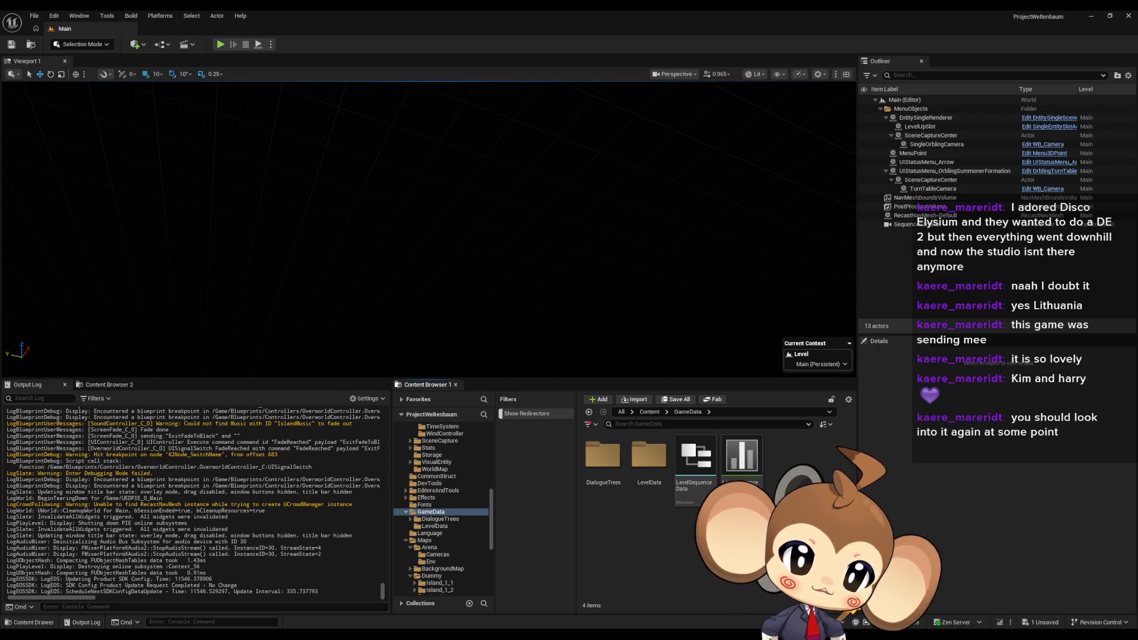
double_click(660, 477)
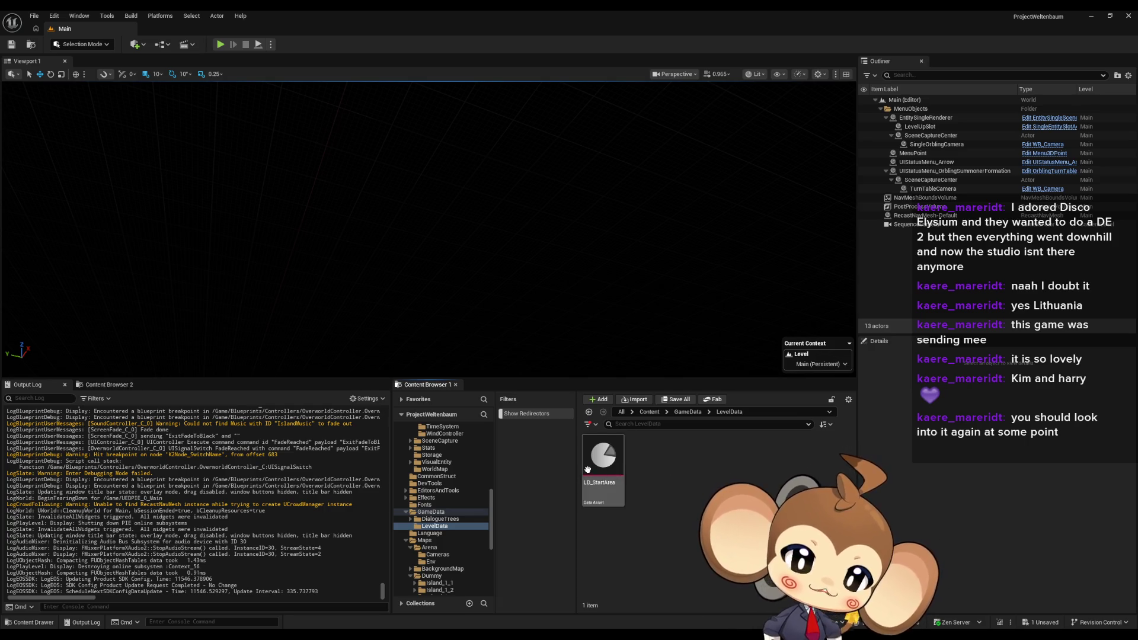
Duplicate LD_StartArea as LD_WorldMap and open it for editing
key("ctrl+d")
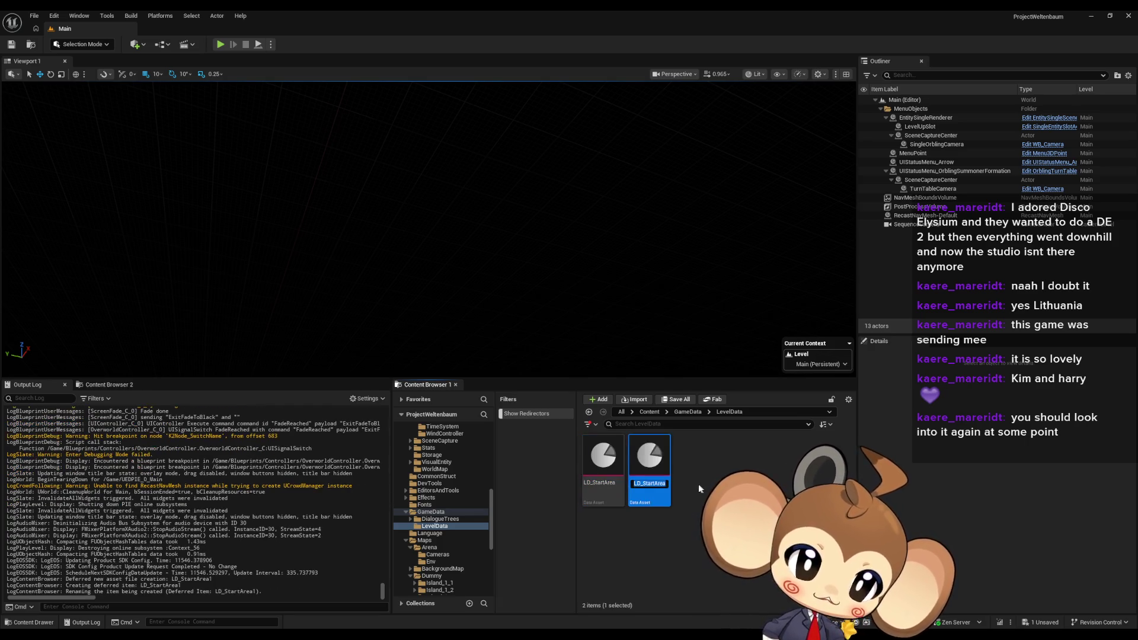
type("LD_S")
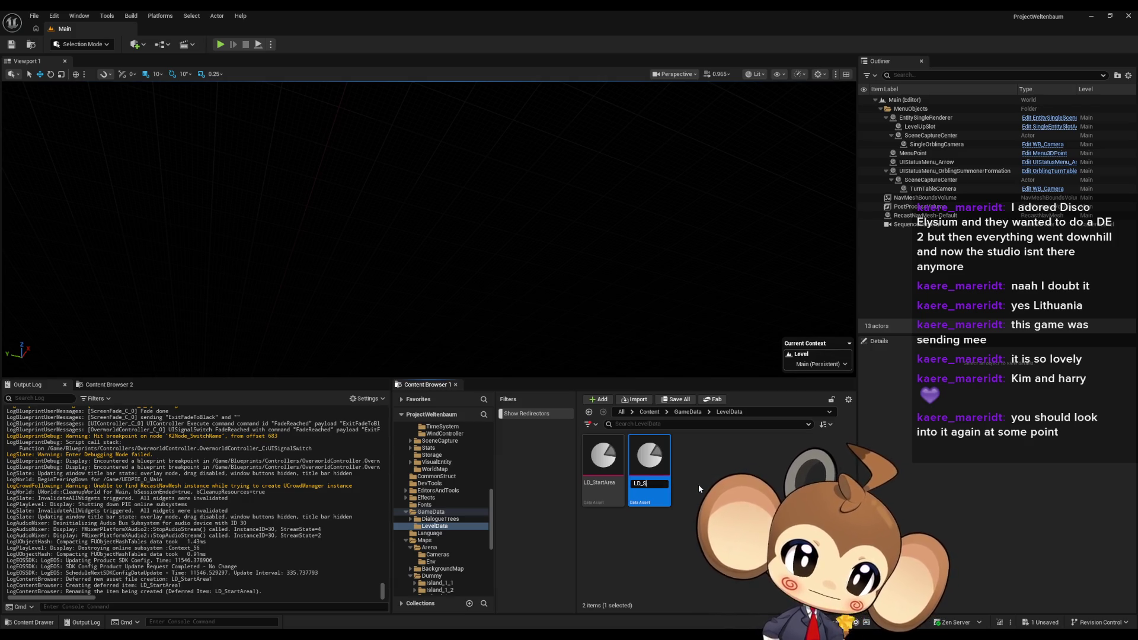
key("BackSpace")
type("WorldMa")
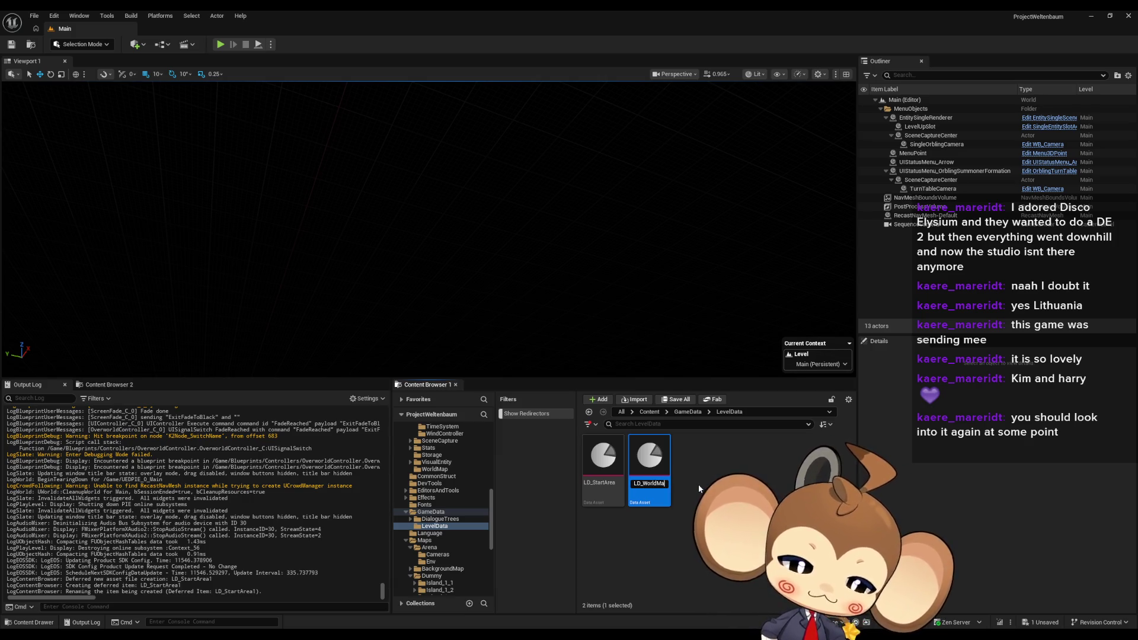
type("p")
key("Return")
double_click(642, 454)
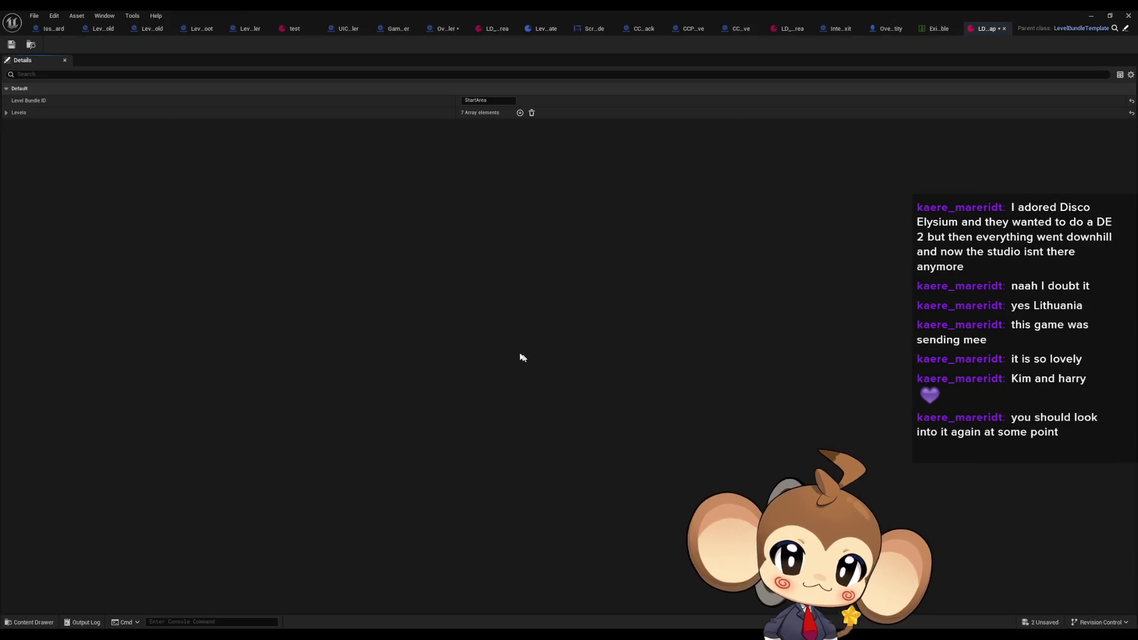
Maximize the LD_WorldMap asset editor and return to its tab
double_click(476, 9)
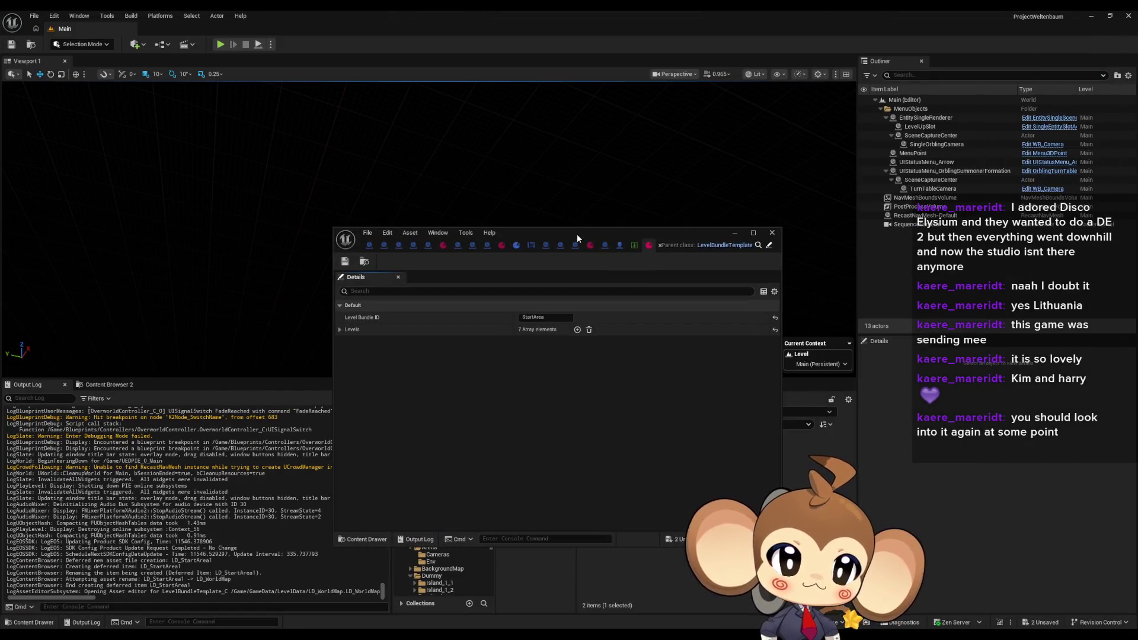
double_click(577, 235)
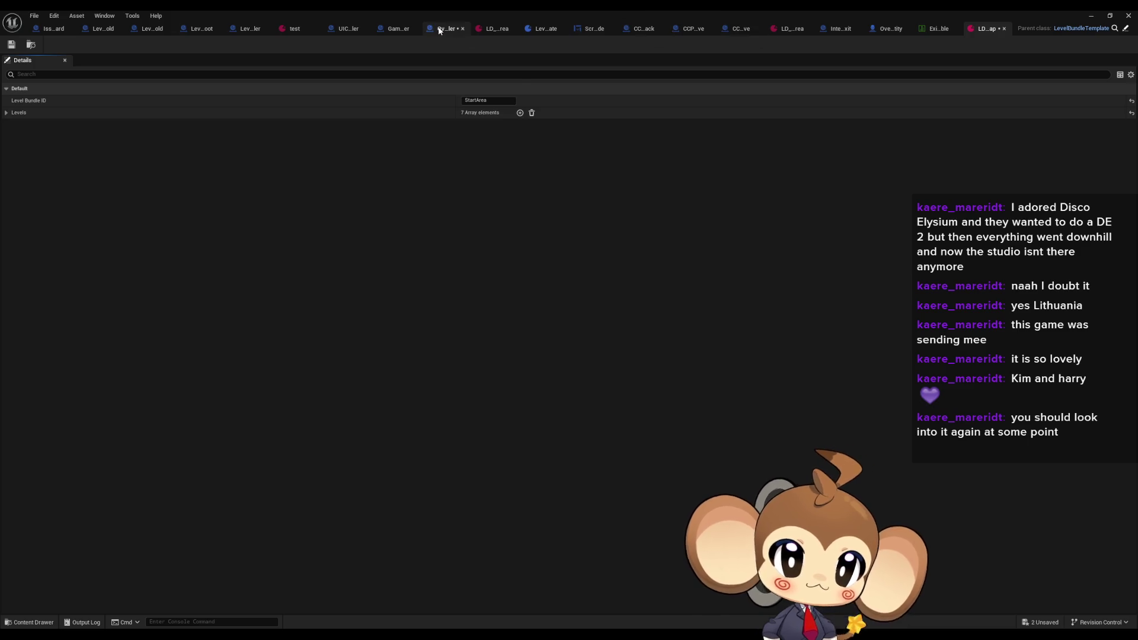
left_click(439, 29)
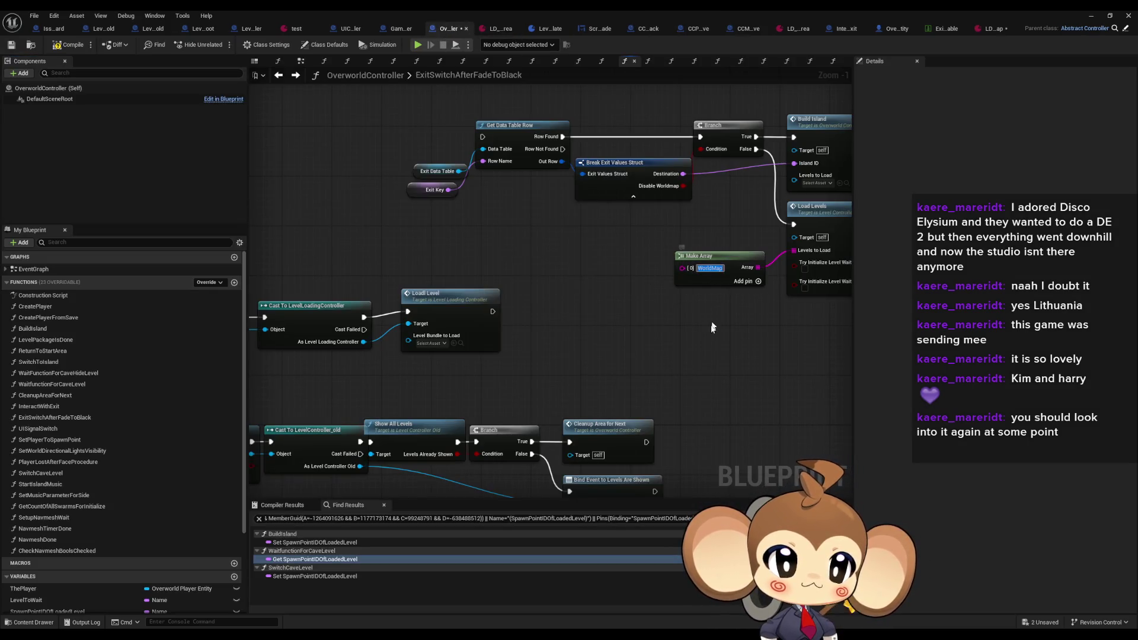
left_click(995, 28)
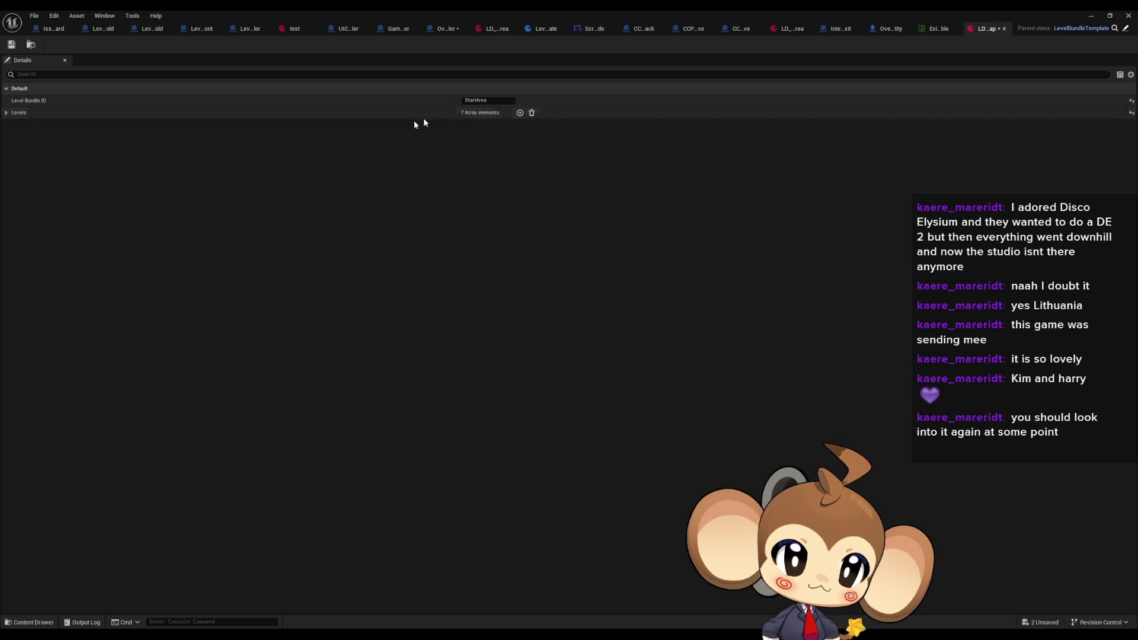
Trim Levels to one entry with ID WorldMap and World Asset set to the WorldMap level
left_click(531, 112)
left_click(520, 112)
left_click(465, 136)
type("WorldMap")
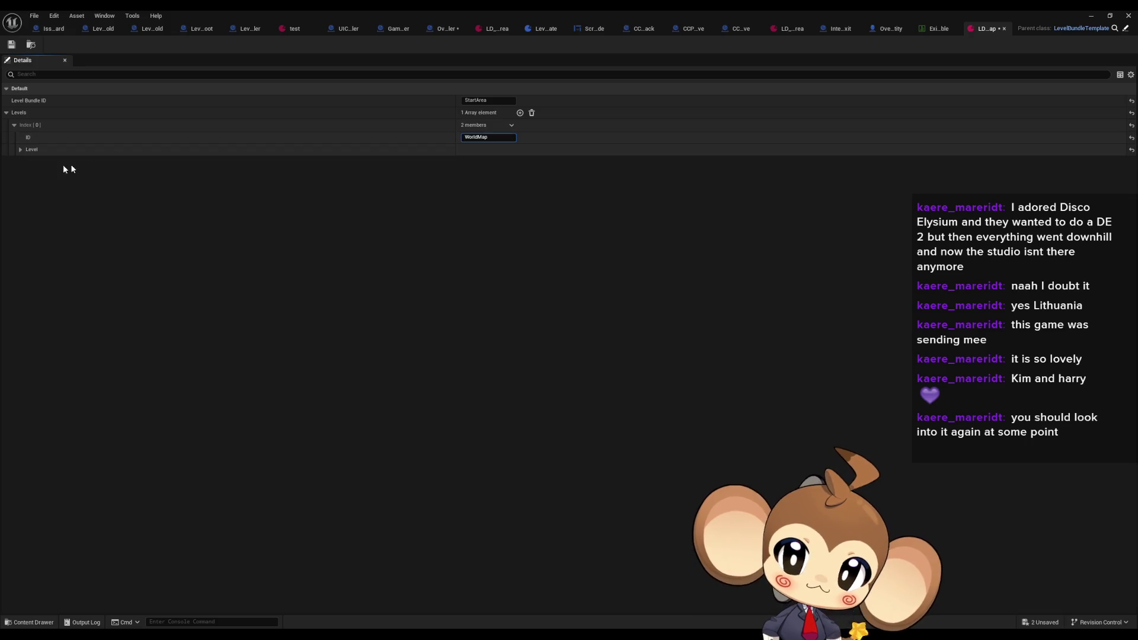
left_click(20, 149)
left_click(506, 160)
type("world map")
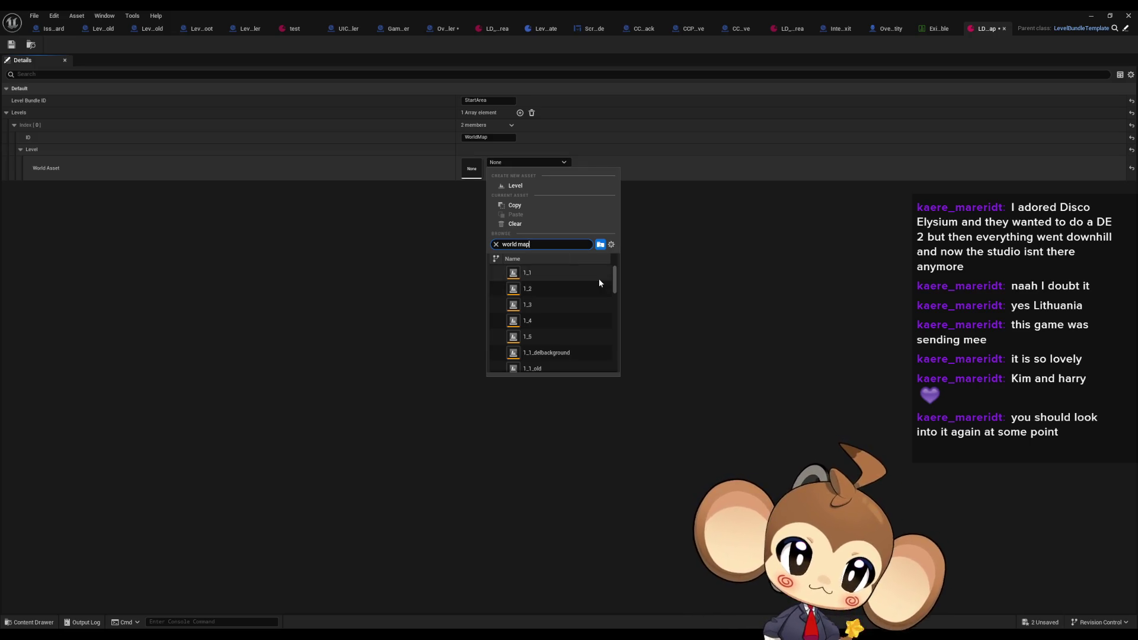
scroll(598, 278, "down", 10)
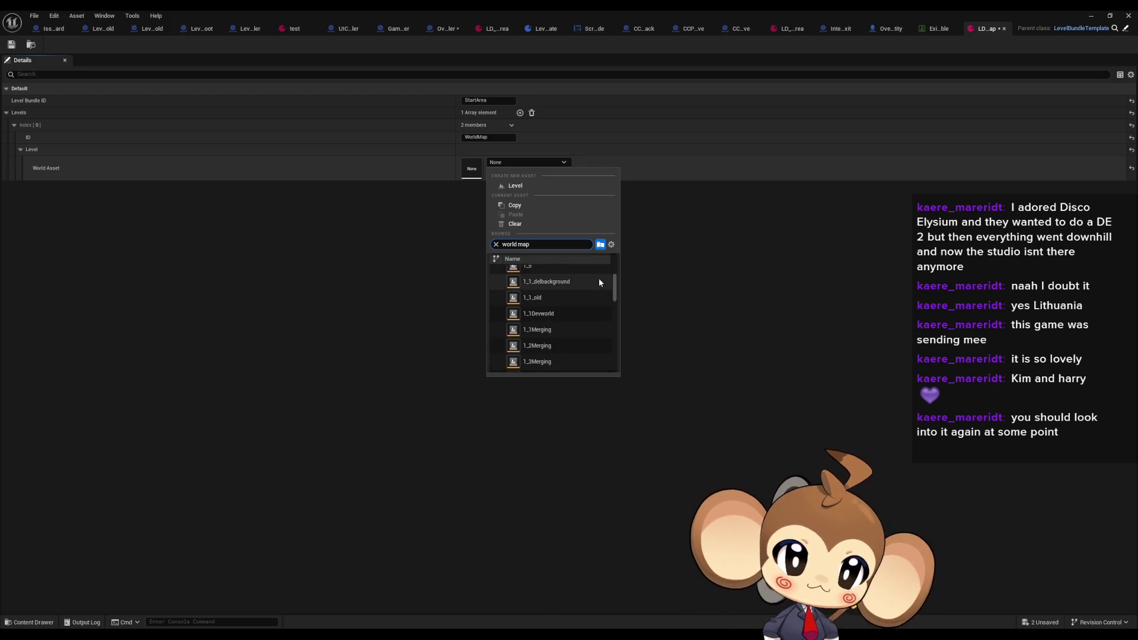
scroll(606, 295, "down", 15)
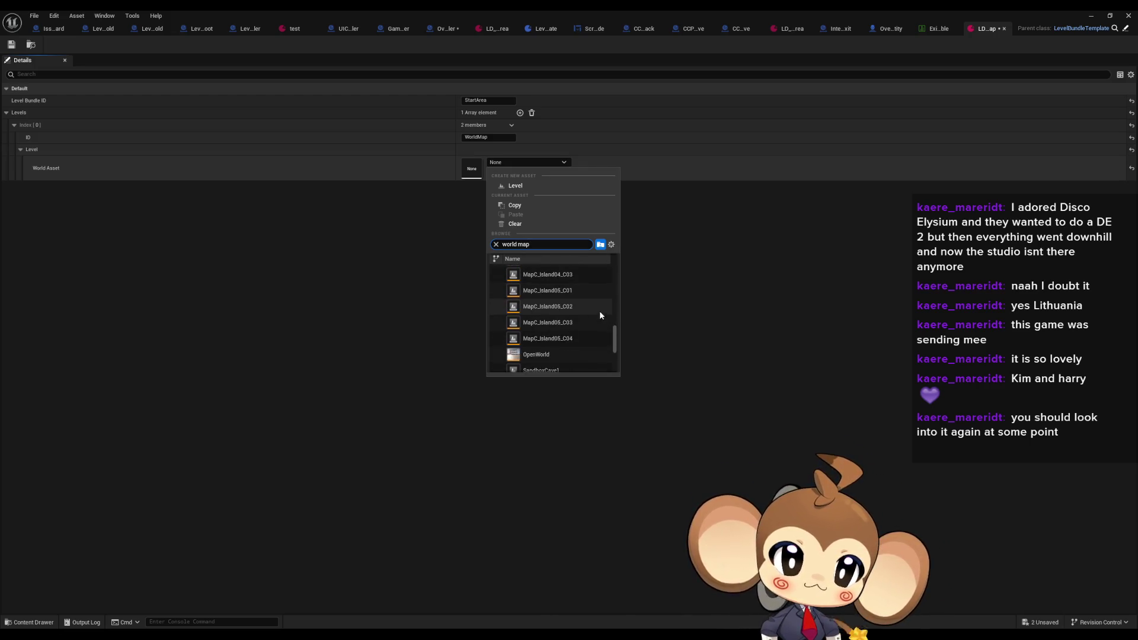
left_click(551, 363)
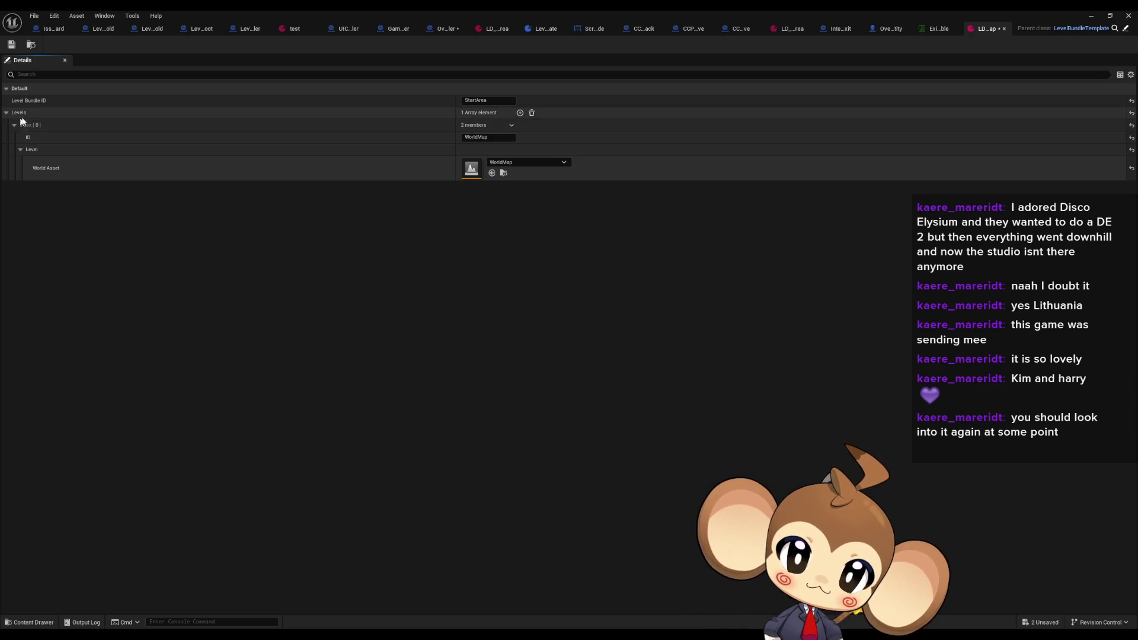
Set the Level Bundle ID to WorldMap
left_click(487, 100)
type("WorldMap")
key("Return")
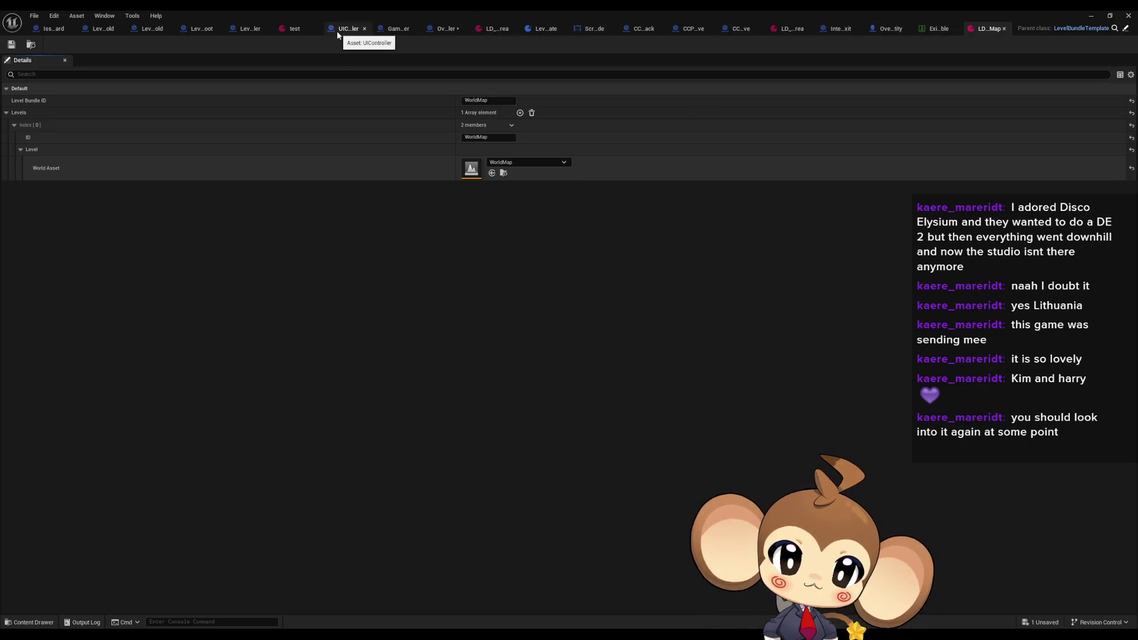
left_click(445, 28)
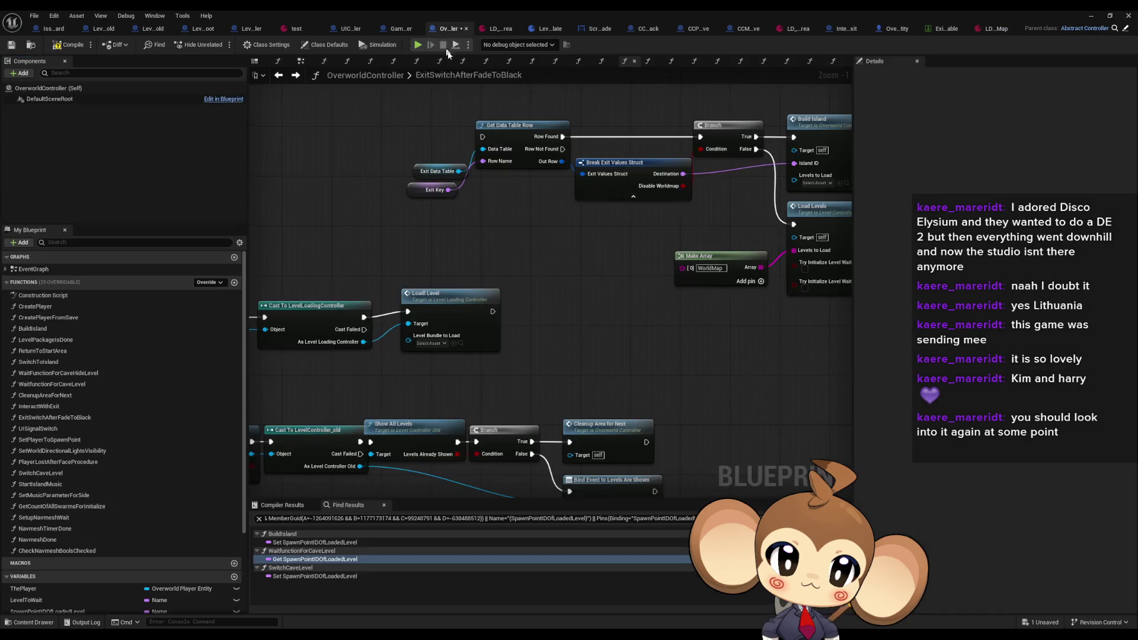
Set Load Level's bundle to LD_WorldMap
left_click(431, 344)
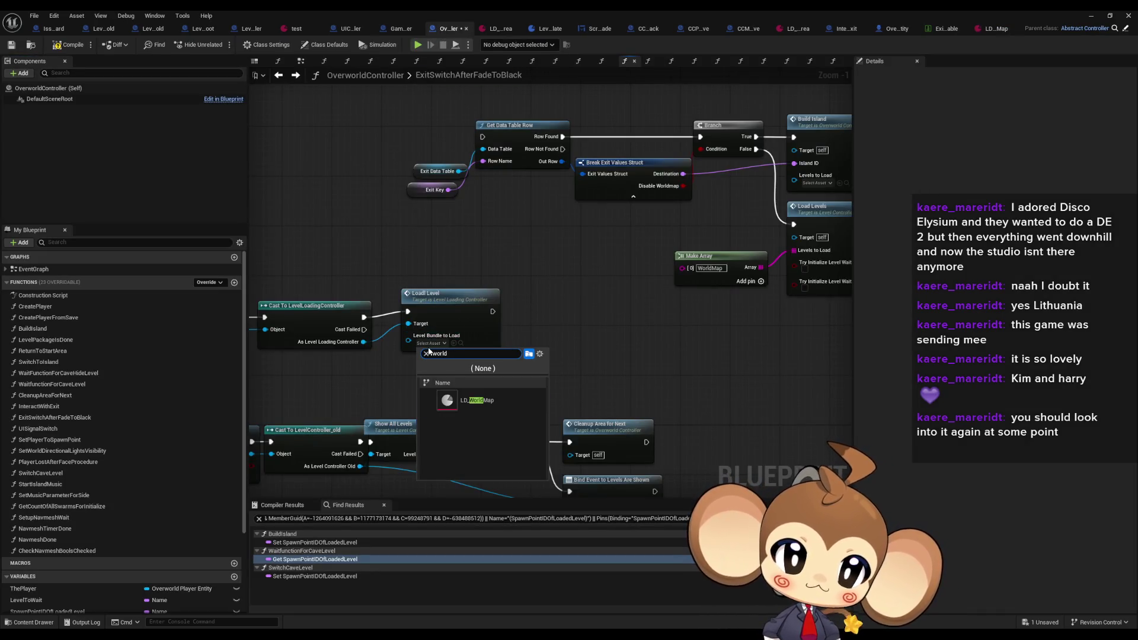
left_click(477, 400)
left_click_drag(445, 308, 443, 315)
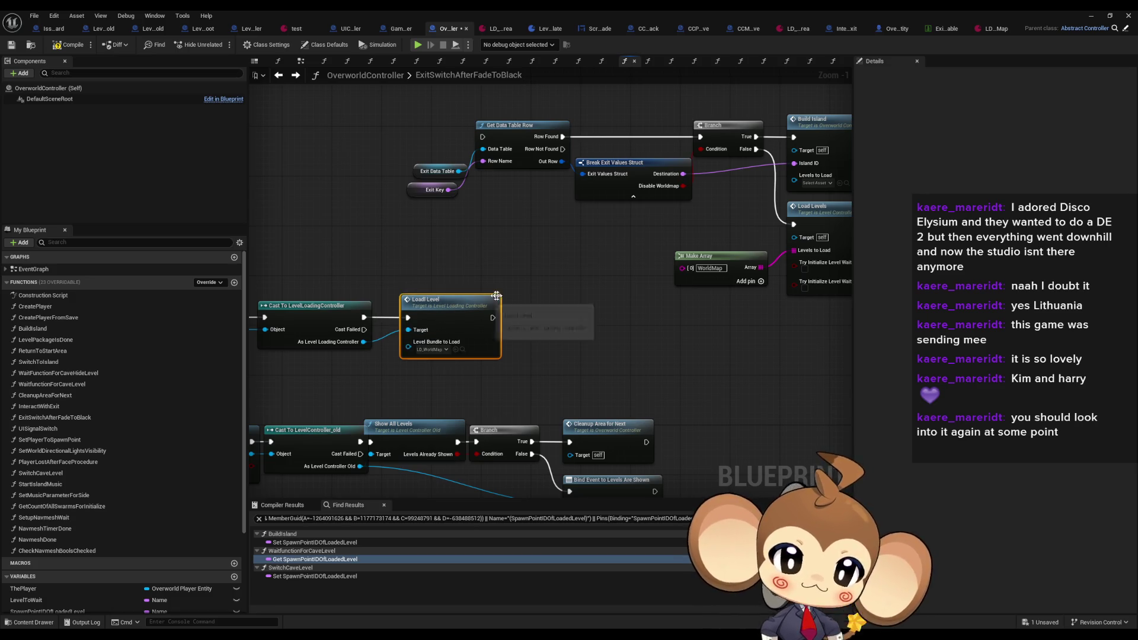
left_click_drag(482, 353, 556, 330)
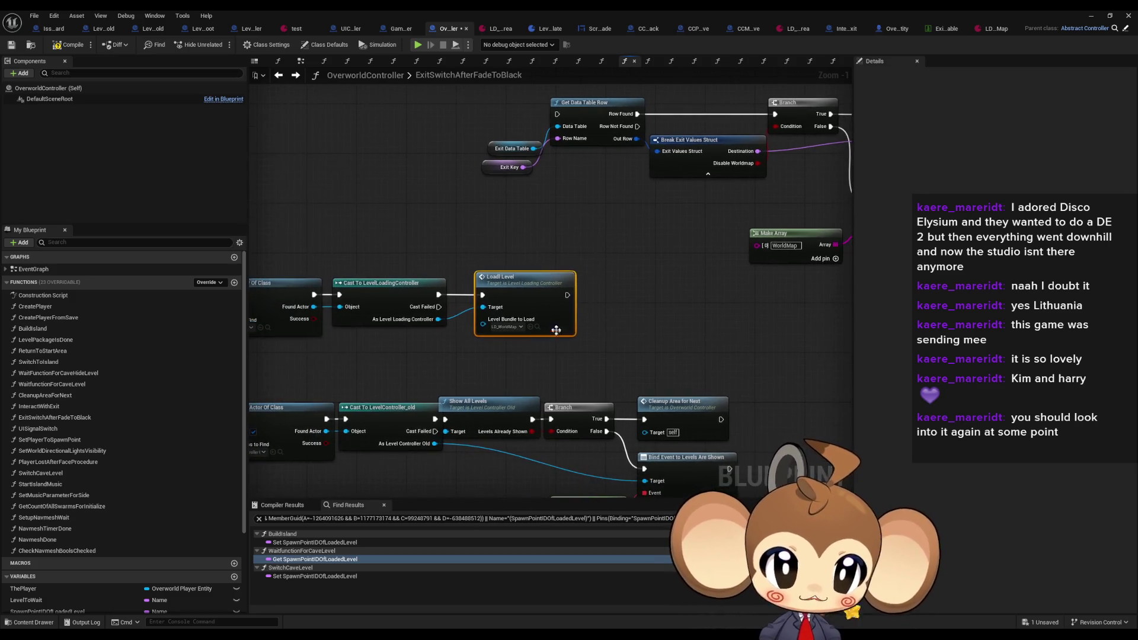
left_click_drag(542, 288, 363, 310)
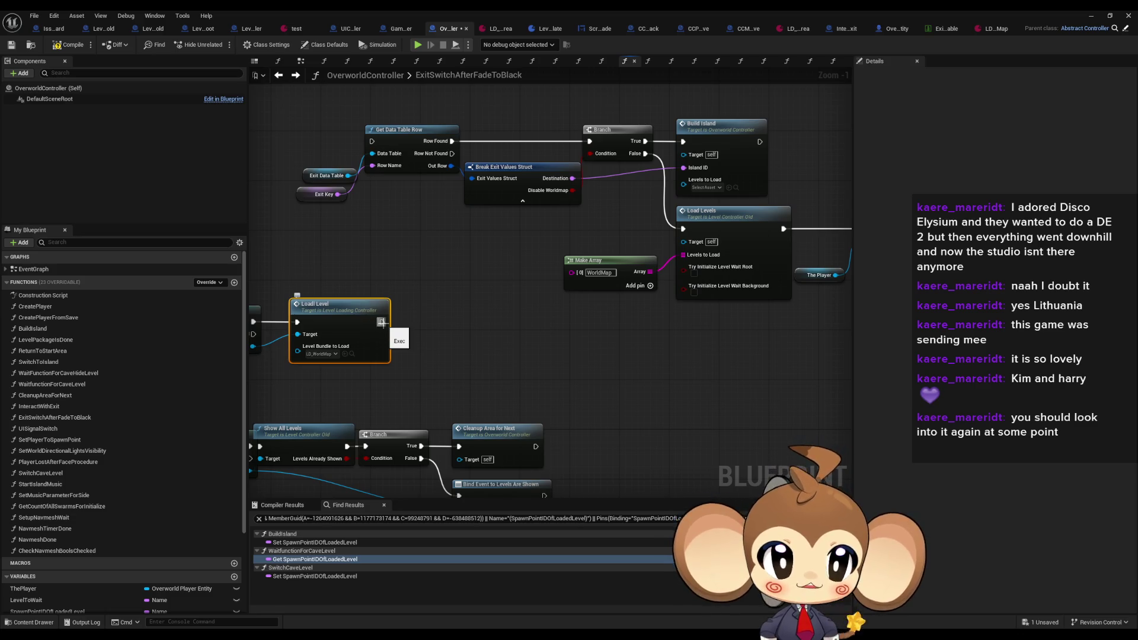
Route the cast's exec to Get Data Table Row and run Load Level from Branch False
mouse_move(373, 319)
left_mouse_down()
mouse_move(468, 322)
mouse_move(472, 334)
left_mouse_up()
mouse_move(352, 328)
left_mouse_down()
mouse_move(418, 166)
mouse_move(467, 144)
left_mouse_up()
left_click_drag(544, 205, 429, 211)
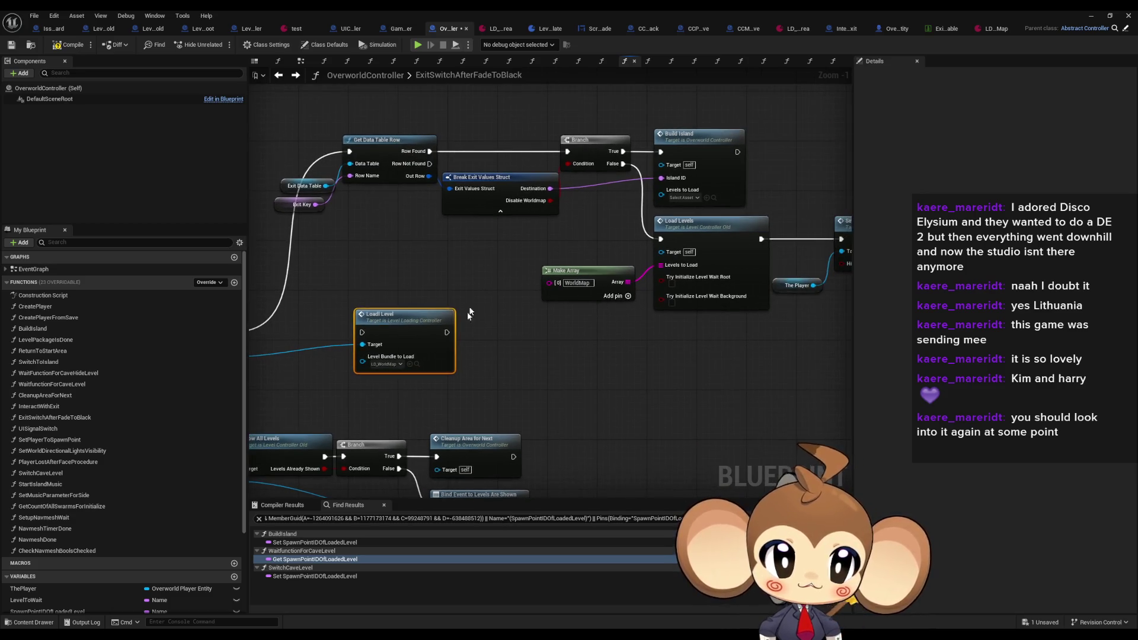
mouse_move(364, 332)
left_mouse_down()
mouse_move(660, 176)
mouse_move(621, 168)
left_mouse_up()
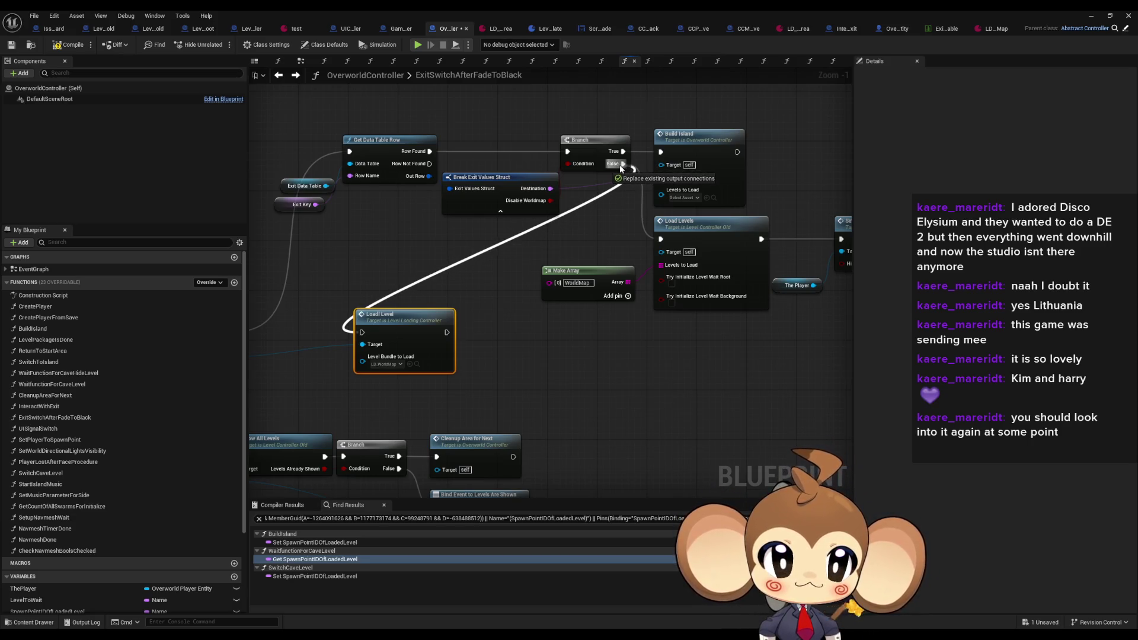
left_click_drag(620, 169, 622, 164)
mouse_move(414, 323)
left_mouse_down()
mouse_move(515, 308)
mouse_move(621, 321)
mouse_move(581, 311)
left_mouse_up()
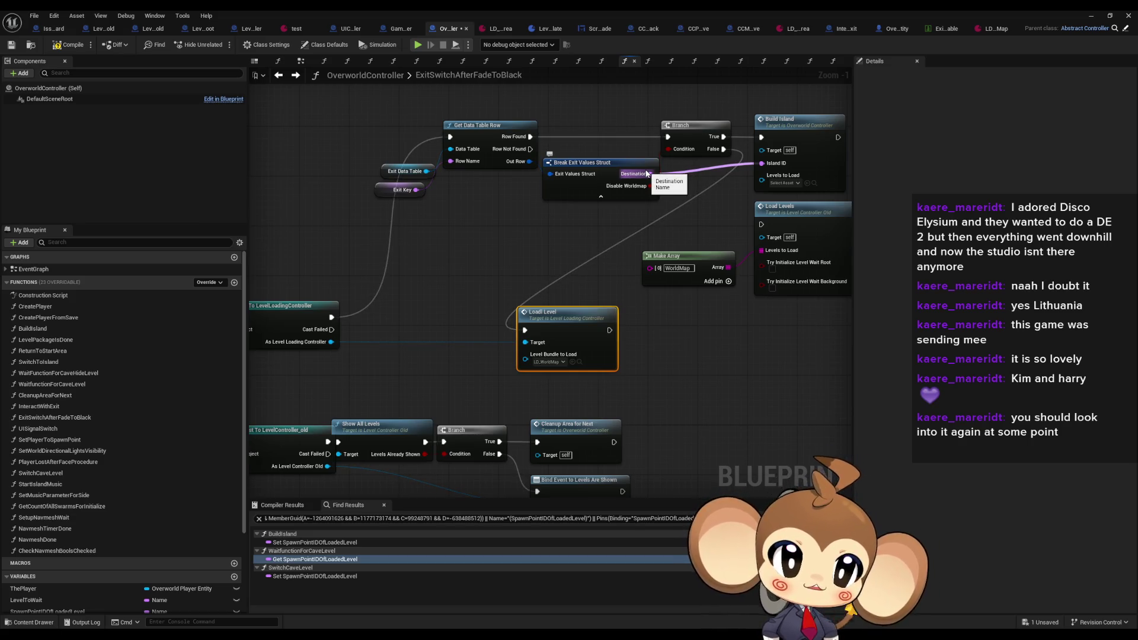
Inspect the Break Exit Values Struct pins and add a new comment box
left_click(563, 165)
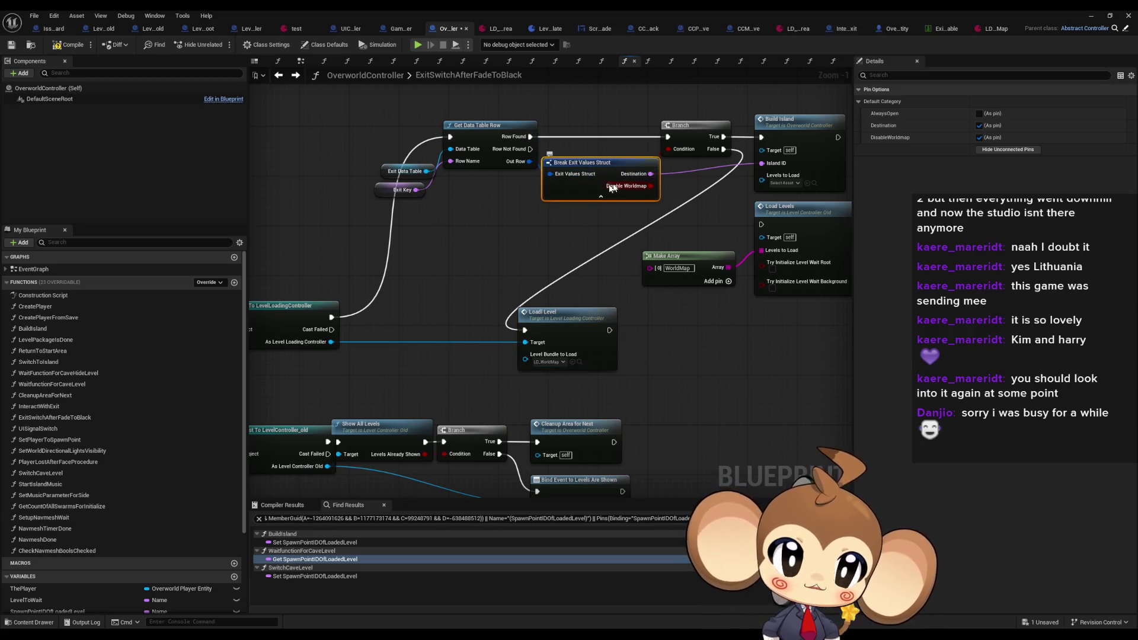
mouse_move(590, 179)
left_mouse_down()
mouse_move(534, 173)
mouse_move(423, 268)
left_mouse_up()
left_click(463, 304)
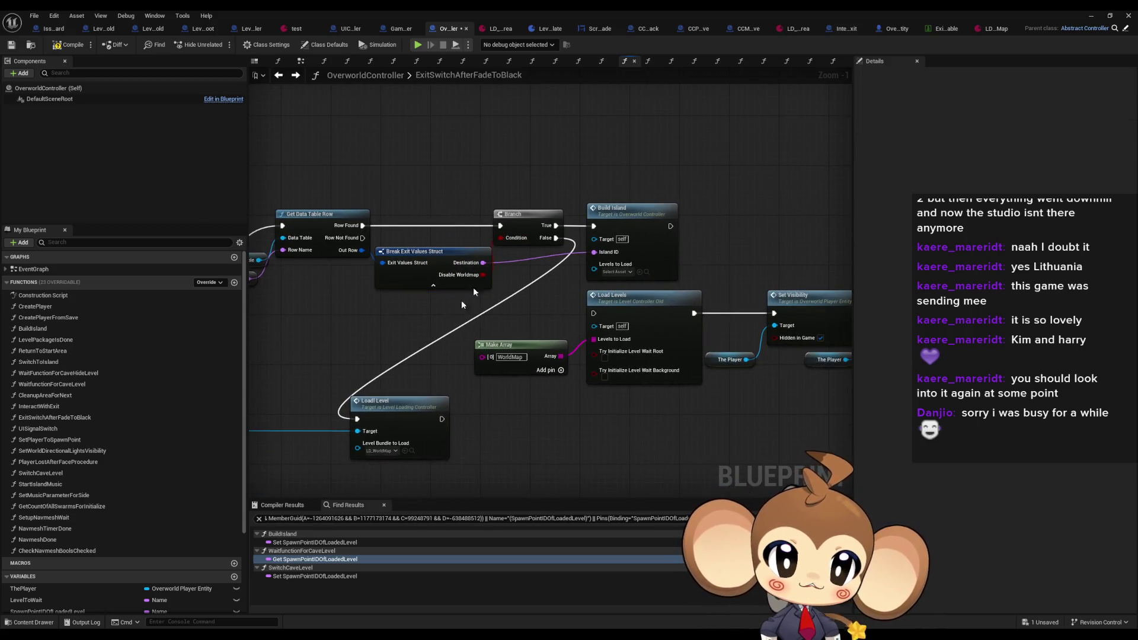
key("c")
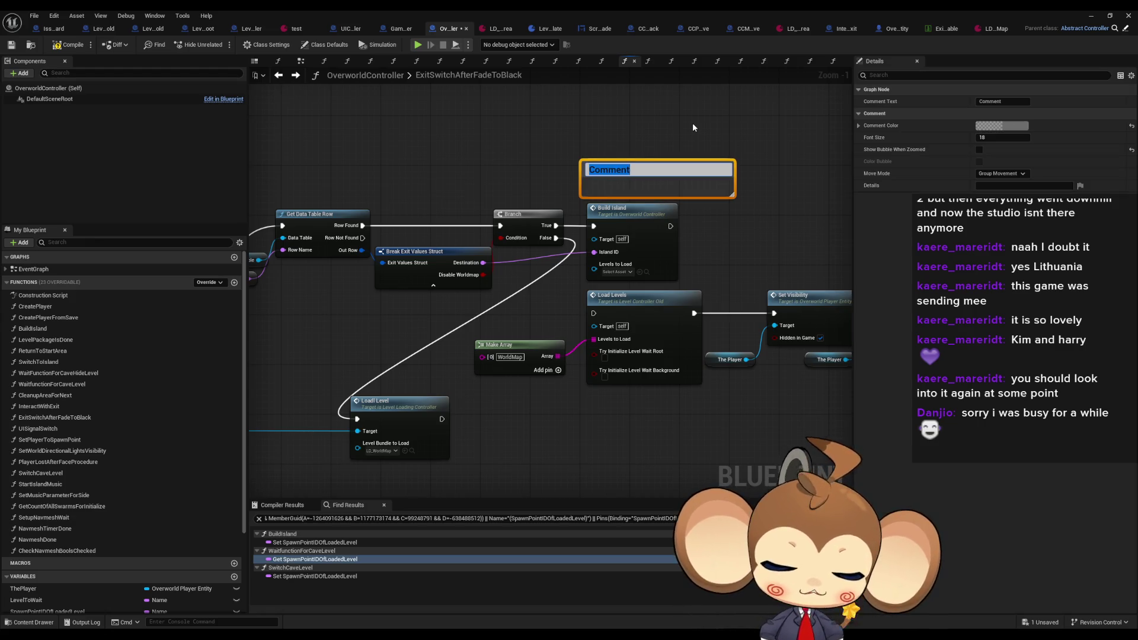
Title the new comment above Build Island 'Needs refactor'
type("N")
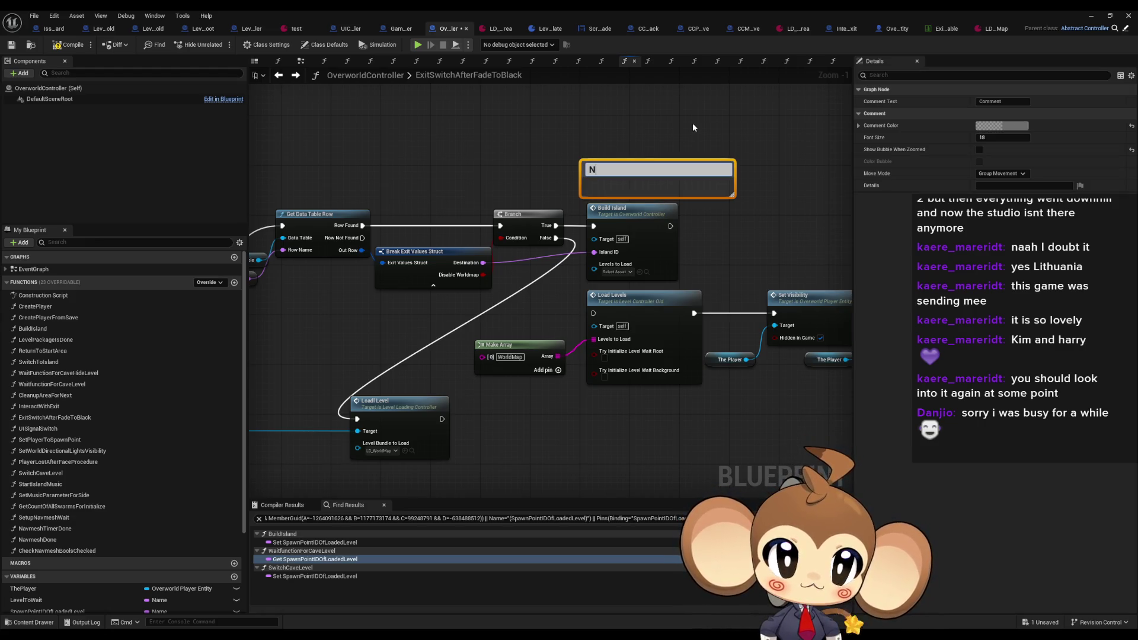
type("eeds refac")
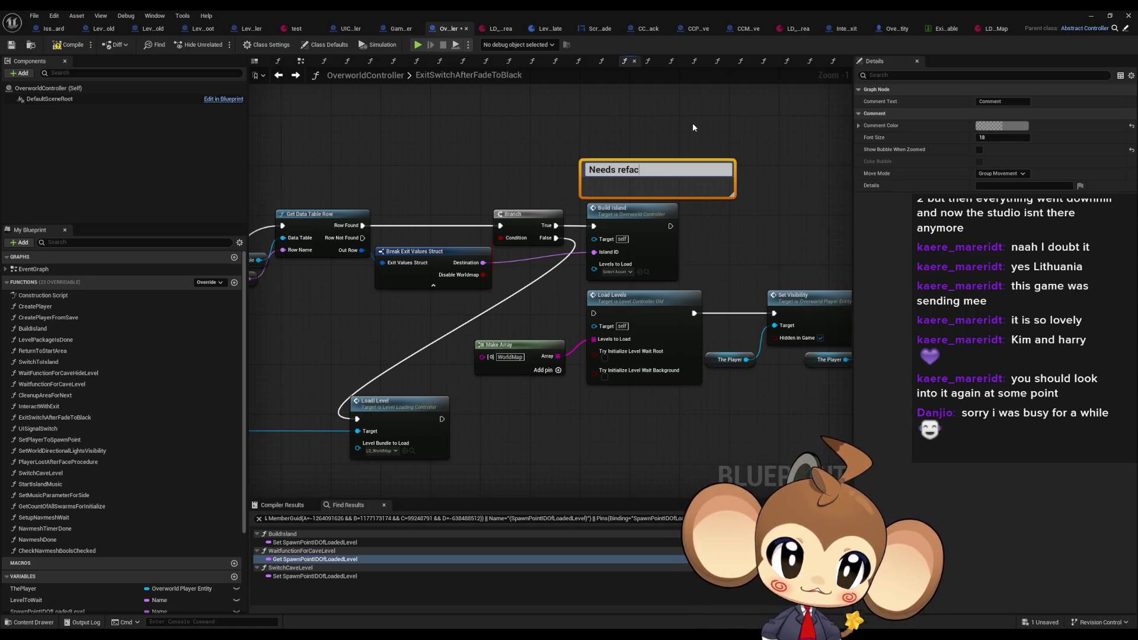
type("tor")
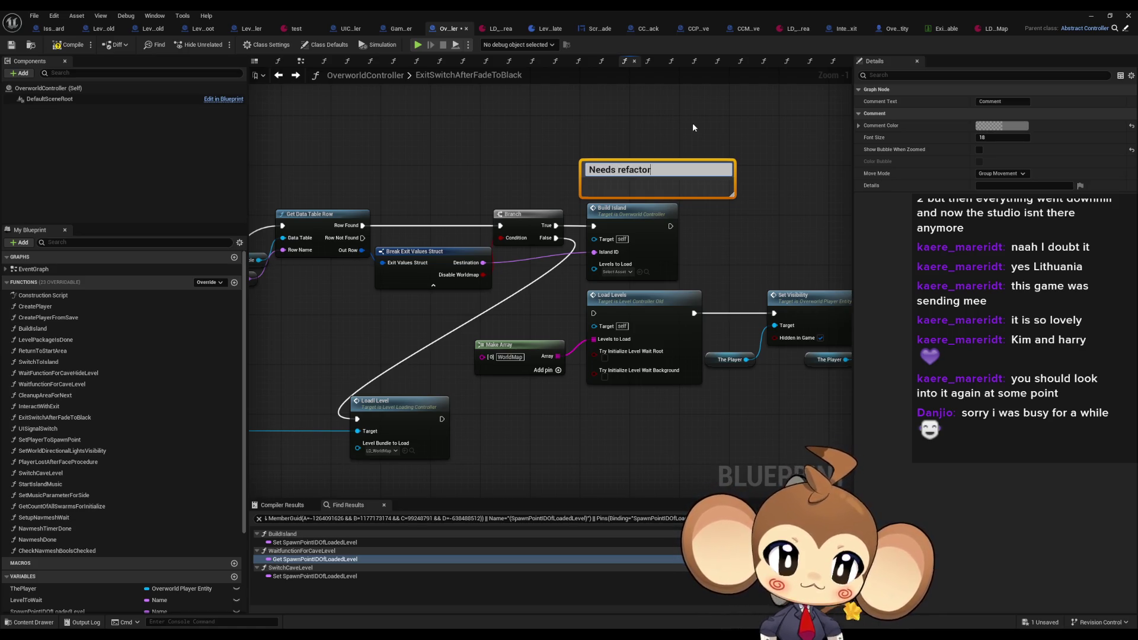
key("Return")
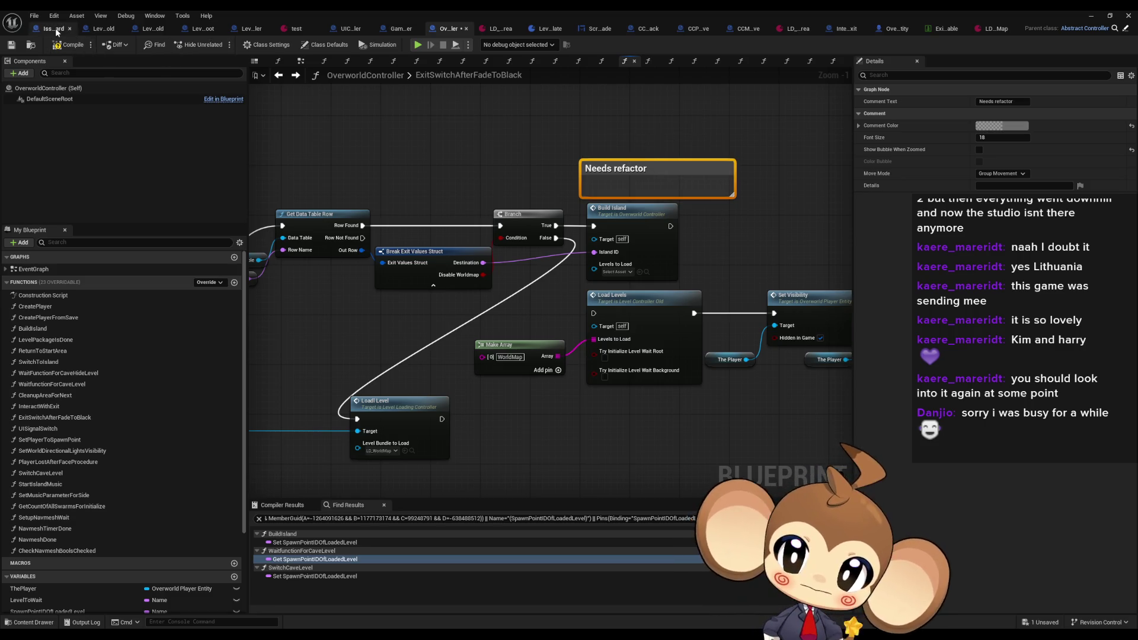
Paste the Needs refactor comment onto the IssueBoard, colour it red, and save all
left_click(55, 28)
scroll(393, 253, "up", 2)
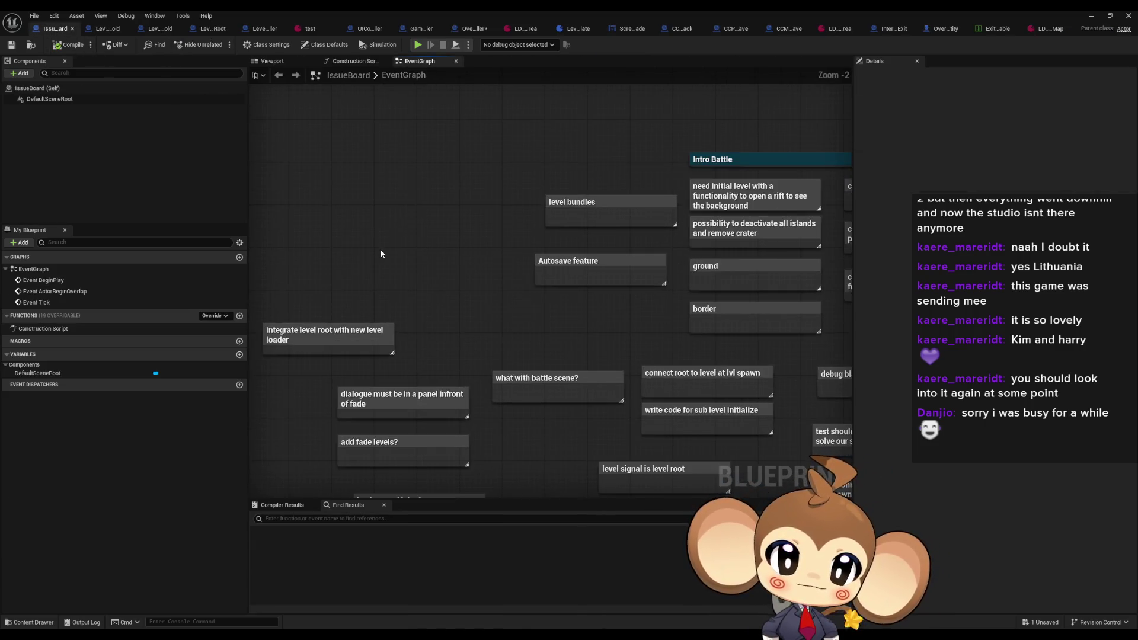
key("ctrl+v")
left_click(1009, 126)
left_click(893, 206)
left_click(414, 165)
key("ctrl+s")
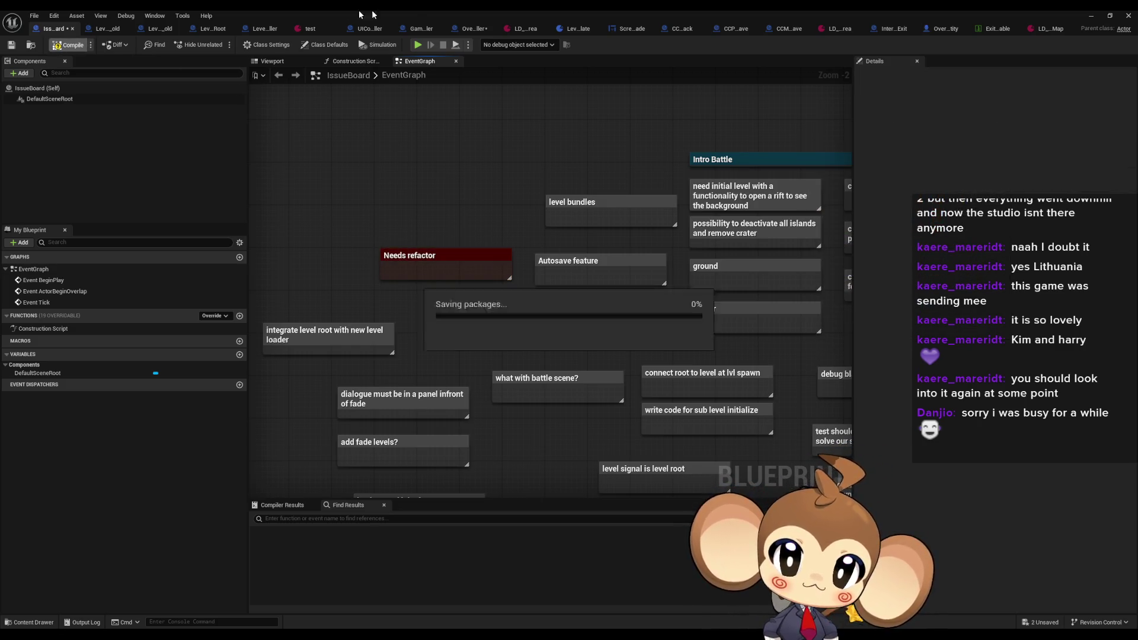
left_click(471, 29)
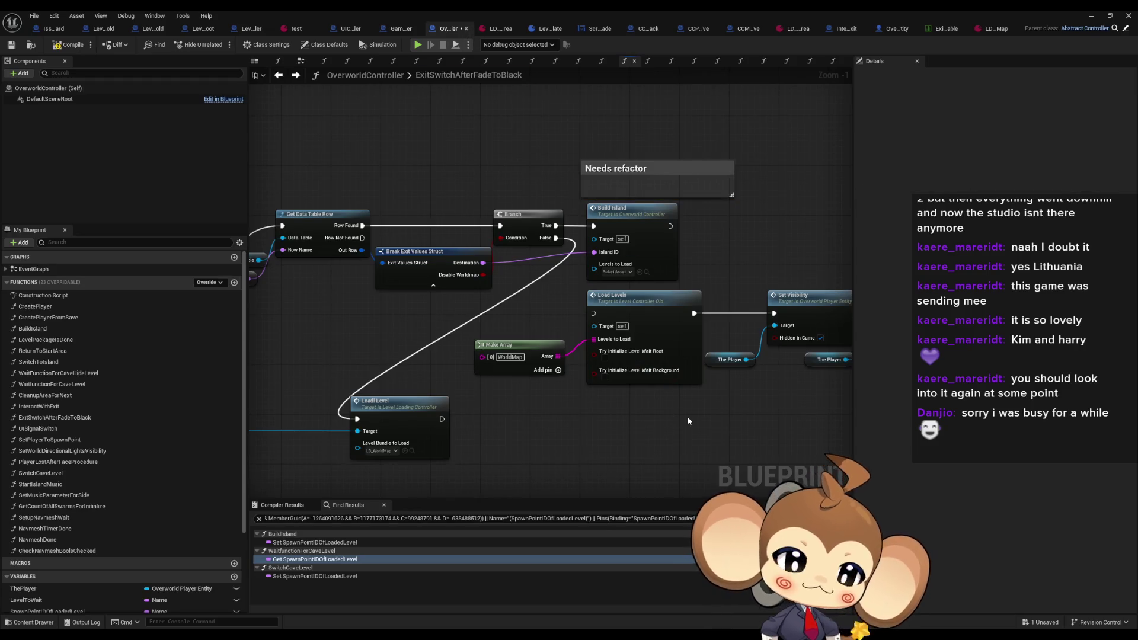
Move Load Level right and rewire Enable Time into the upper Find First Actor Of Class node
scroll(528, 402, "up", 1)
mouse_move(469, 382)
left_mouse_down()
mouse_move(613, 382)
mouse_move(456, 364)
mouse_move(508, 361)
mouse_move(617, 261)
mouse_move(643, 254)
left_mouse_up()
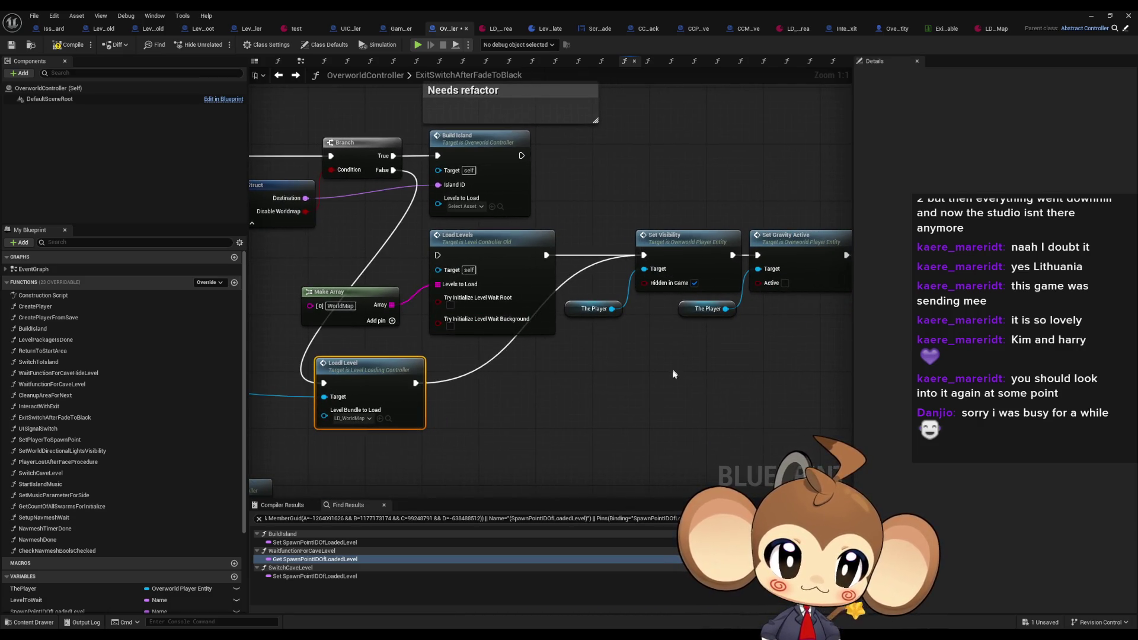
mouse_move(667, 375)
left_mouse_down()
mouse_move(425, 386)
mouse_move(673, 315)
left_mouse_up()
scroll(425, 386, "down", 3)
scroll(610, 382, "up", 3)
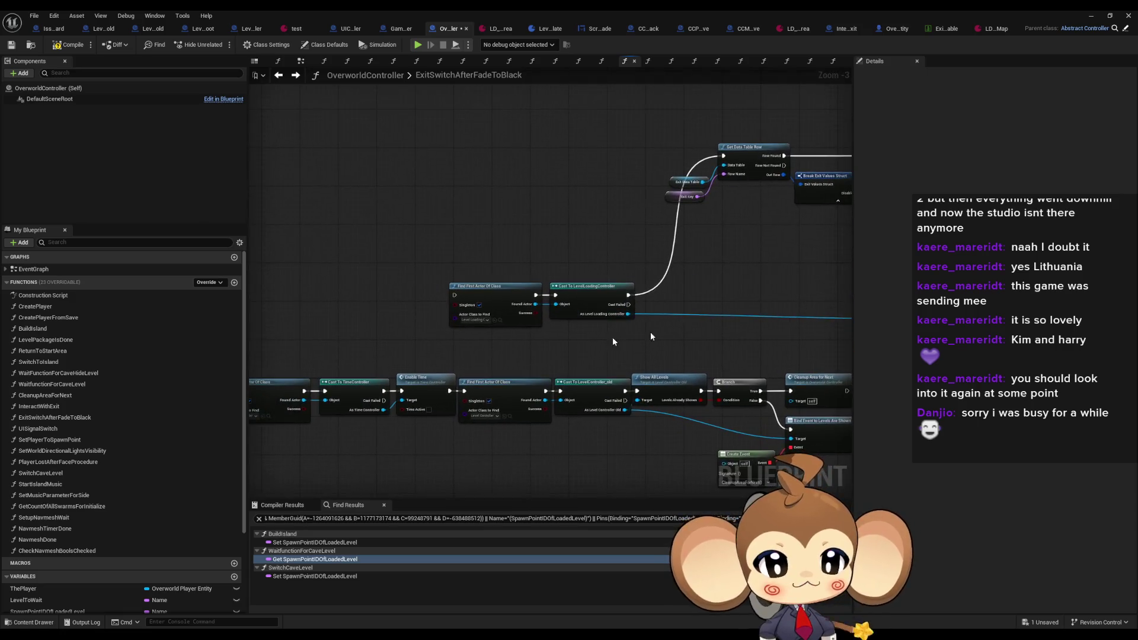
left_click_drag(610, 382, 620, 327)
left_click_drag(490, 330, 498, 189)
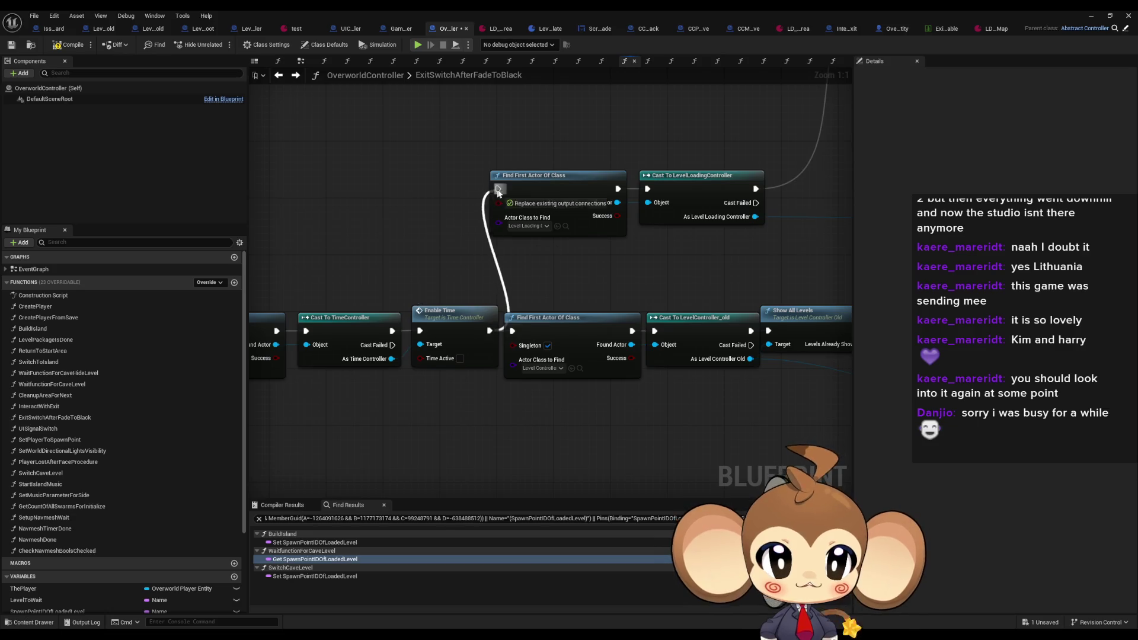
left_click(1094, 16)
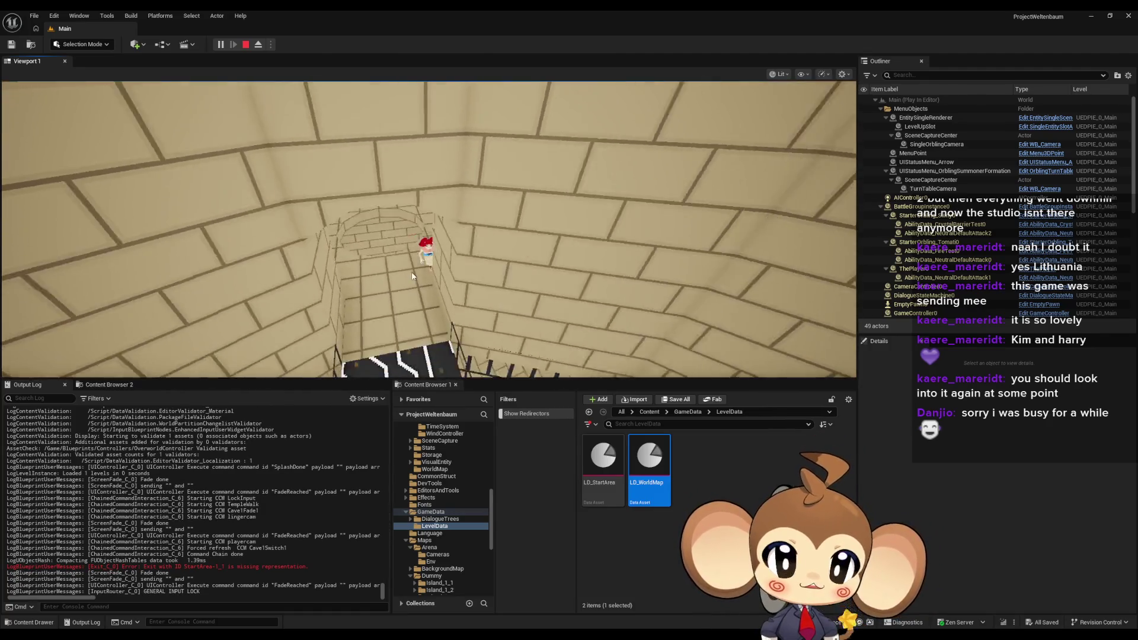
Stop the running play session and bring back OverworldController's ExitSwitchAfterFadeToBlack graph
left_click(441, 269)
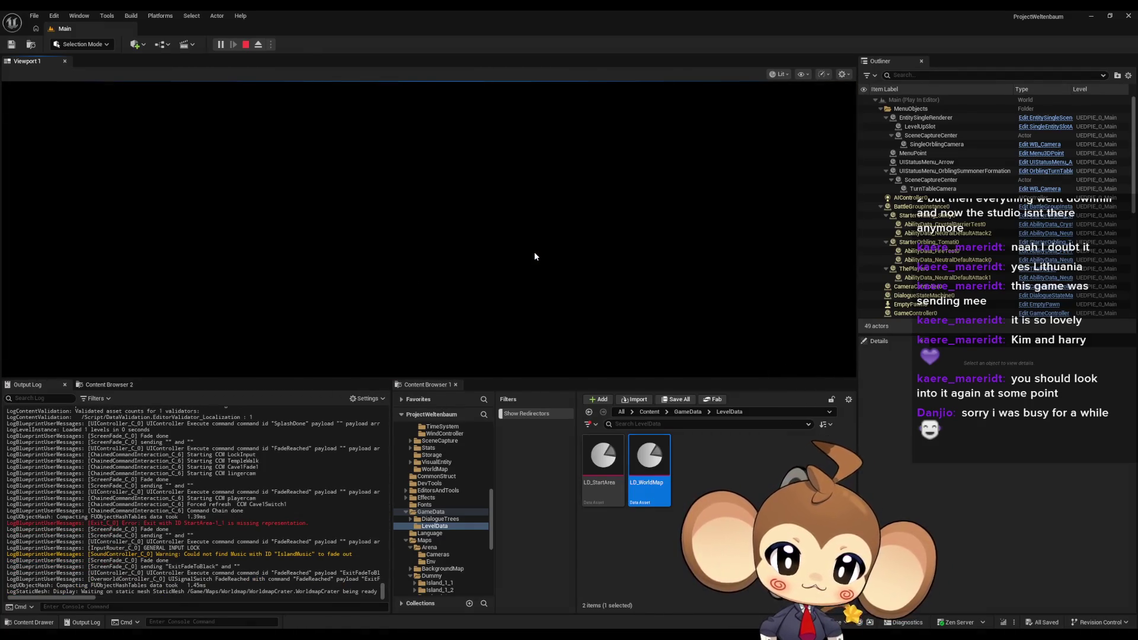
left_click(245, 47)
mouse_move(467, 636)
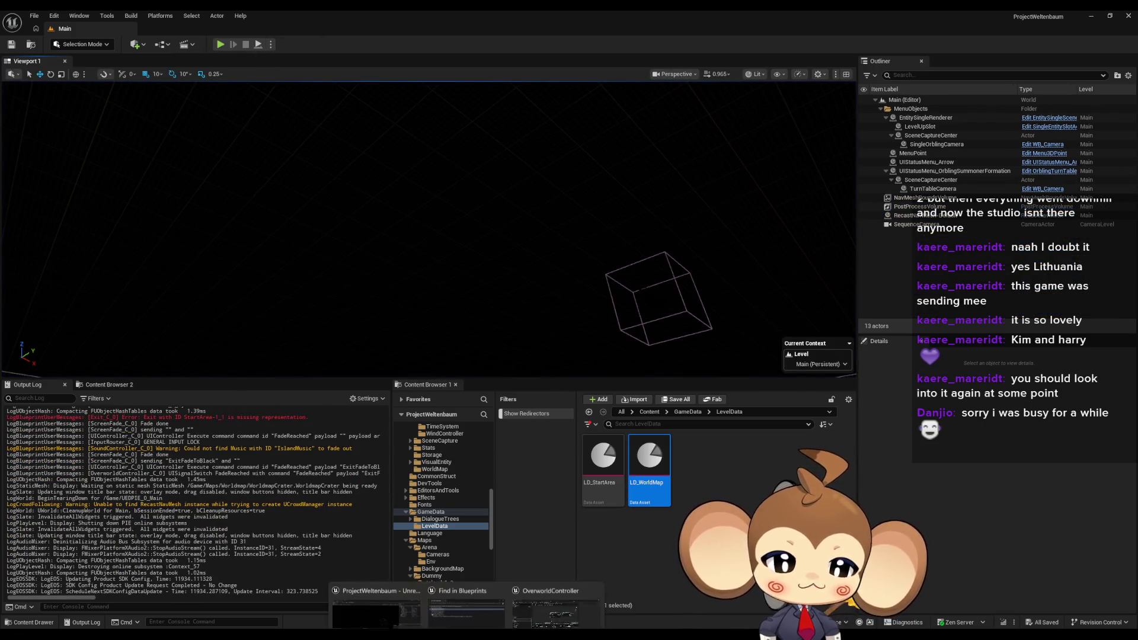
left_click(532, 604)
scroll(426, 284, "down", 3)
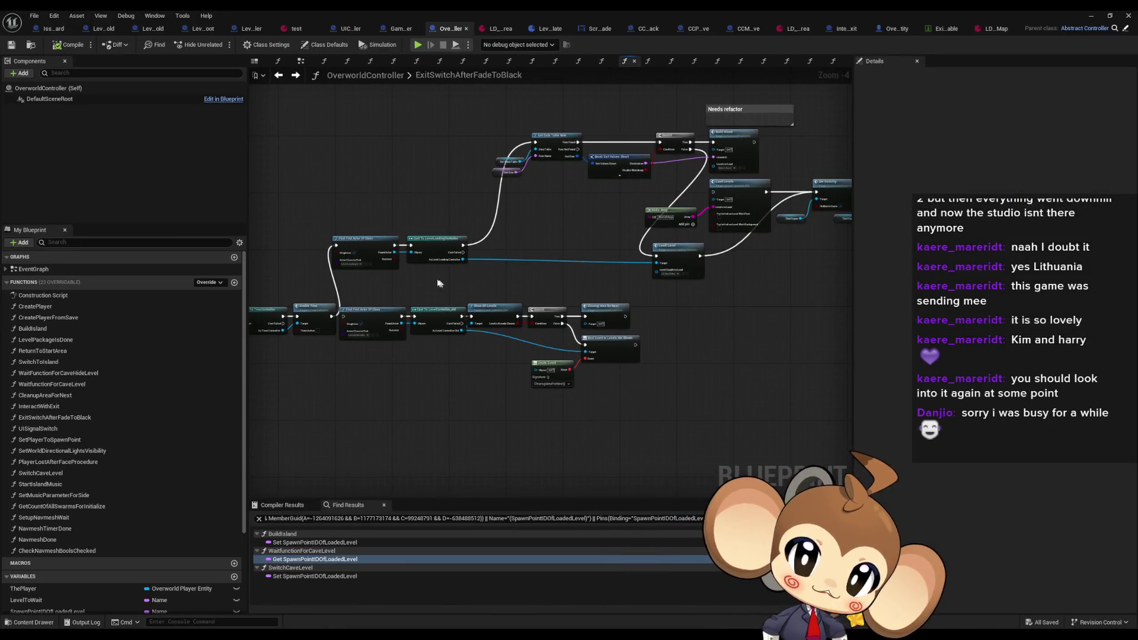
scroll(440, 221, "up", 2)
left_click(465, 269)
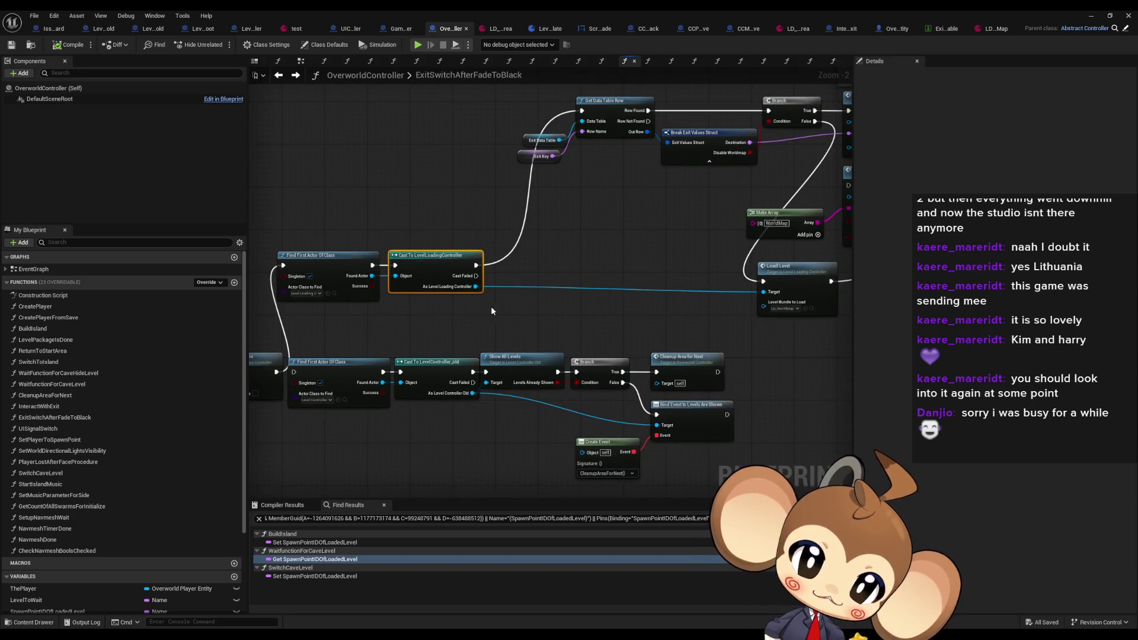
left_click_drag(489, 308, 406, 279)
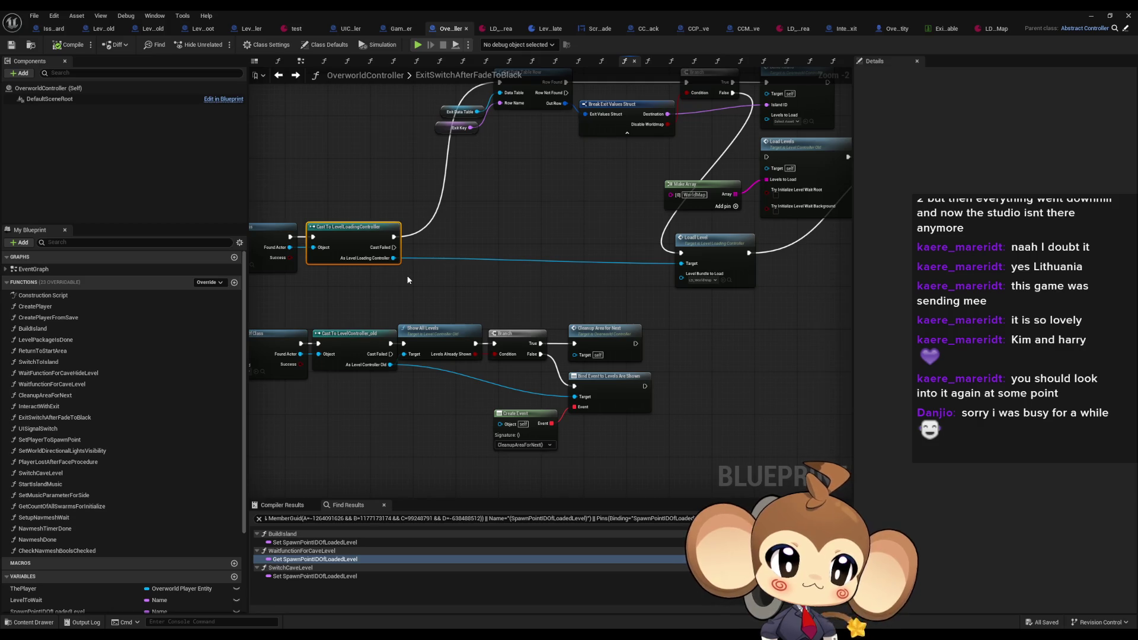
mouse_move(439, 278)
left_mouse_down()
mouse_move(632, 300)
mouse_move(836, 254)
left_mouse_up()
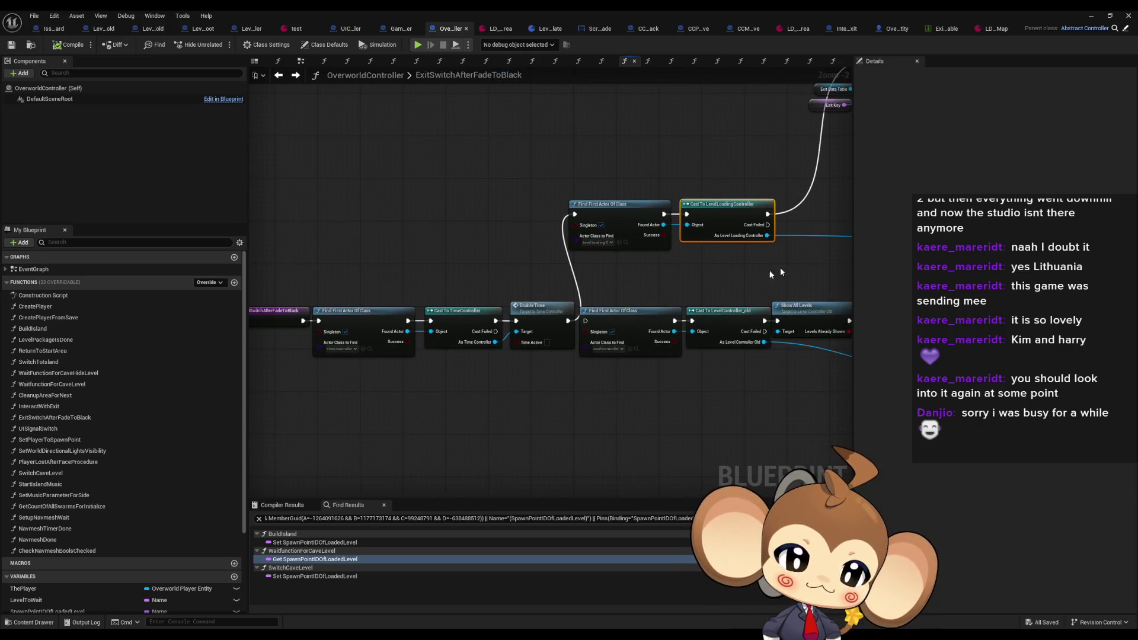
left_click(529, 343)
left_click_drag(763, 240, 421, 269)
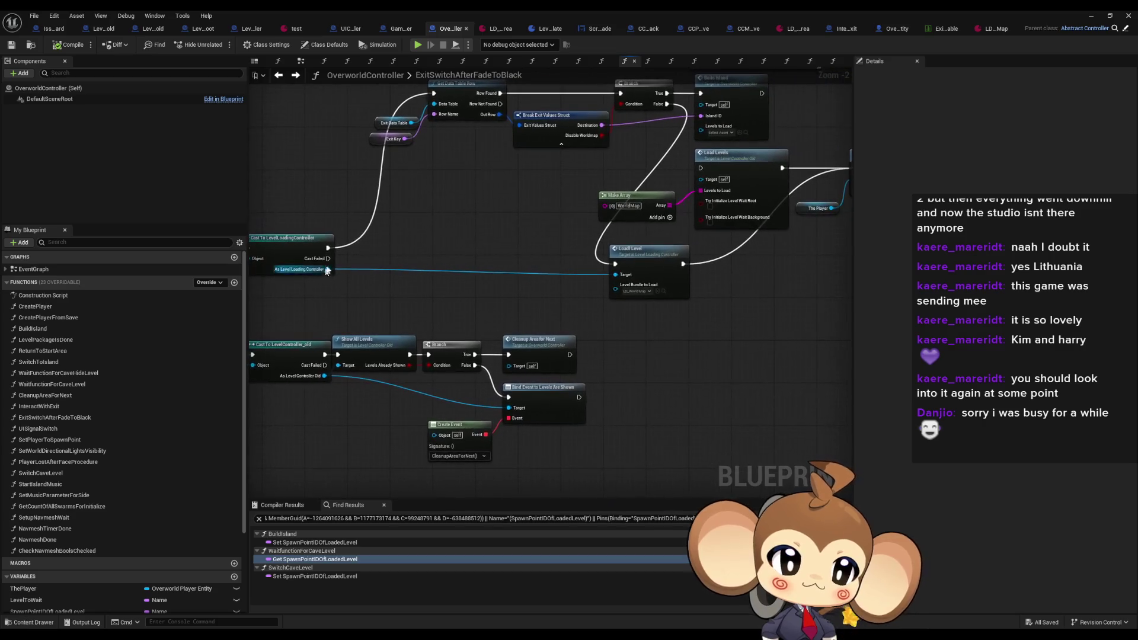
mouse_move(535, 276)
left_mouse_down()
mouse_move(605, 257)
mouse_move(351, 310)
left_mouse_up()
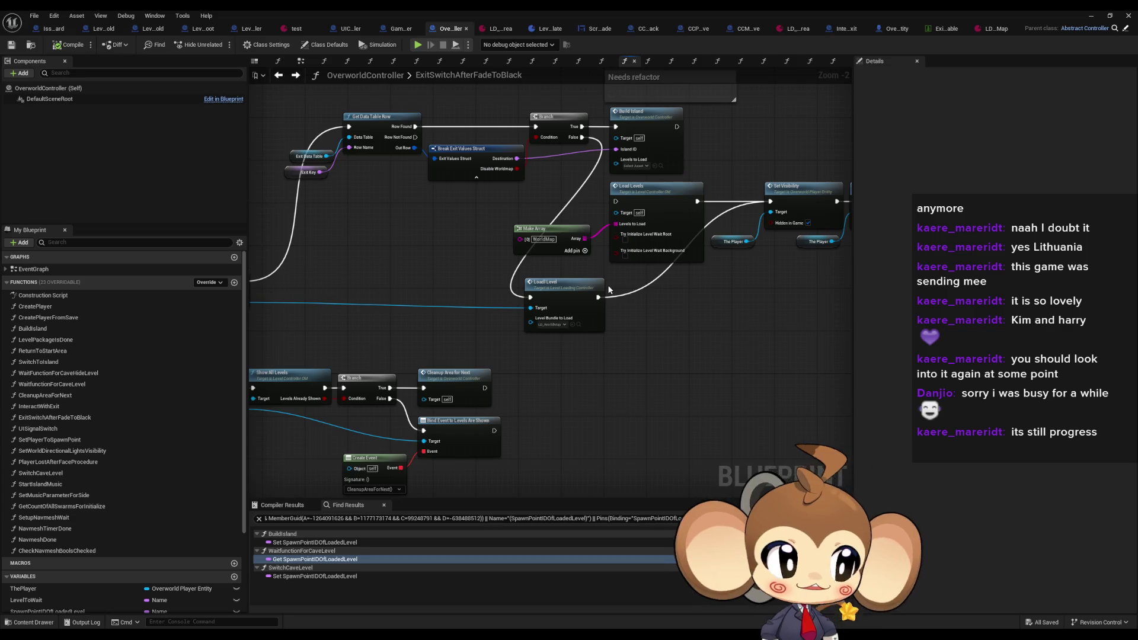
left_click_drag(677, 309, 536, 326)
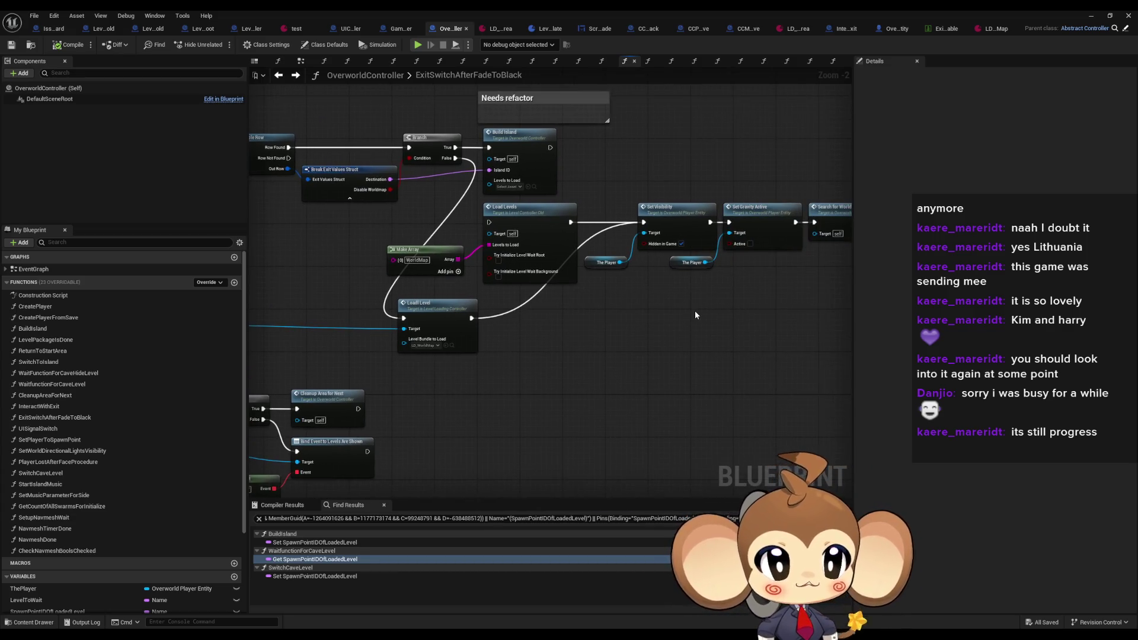
scroll(510, 319, "up", 1)
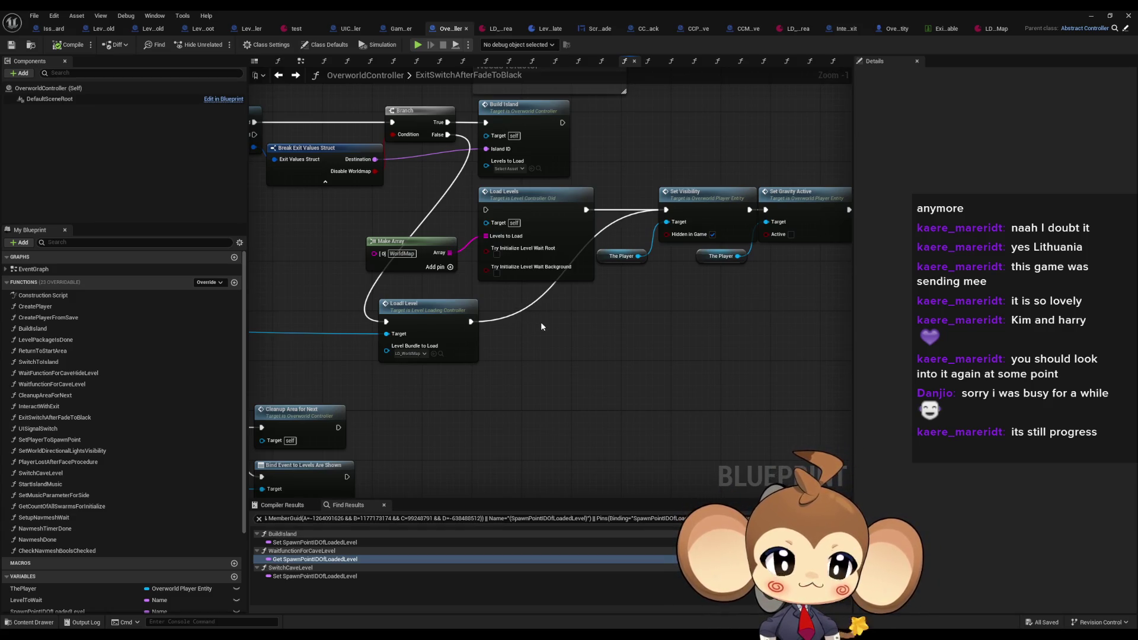
mouse_move(539, 325)
left_mouse_down()
mouse_move(390, 325)
mouse_move(605, 311)
left_mouse_up()
mouse_move(367, 312)
left_mouse_down()
mouse_move(601, 308)
mouse_move(717, 343)
mouse_move(702, 324)
left_mouse_up()
left_click_drag(490, 259, 575, 277)
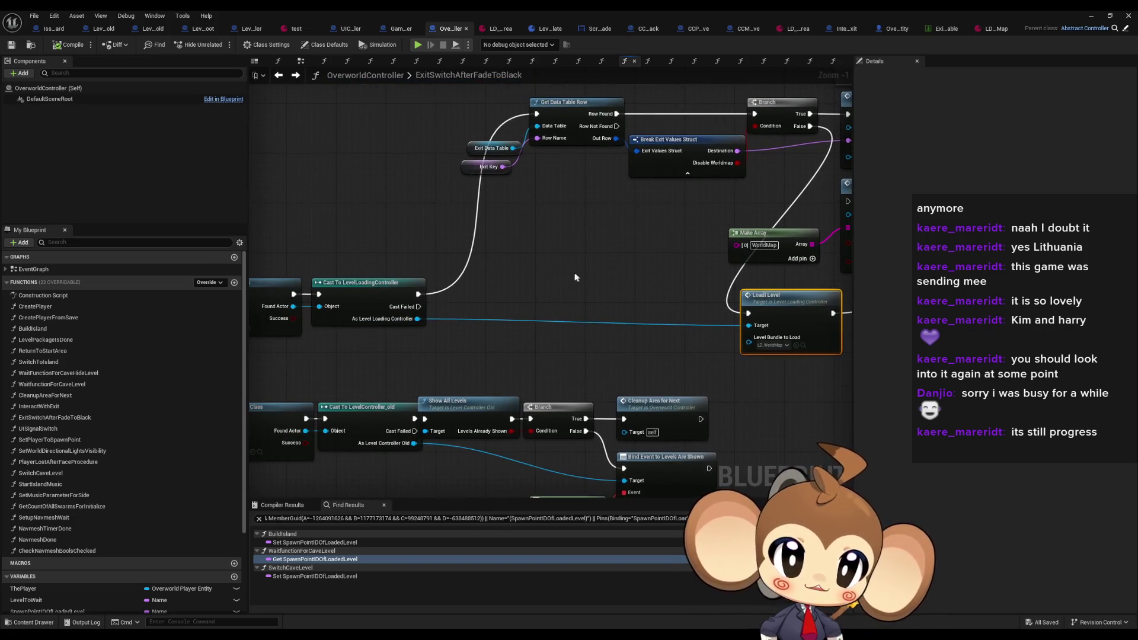
mouse_move(483, 269)
left_mouse_down()
mouse_move(691, 241)
mouse_move(594, 178)
mouse_move(678, 172)
mouse_move(484, 226)
mouse_move(482, 301)
left_mouse_up()
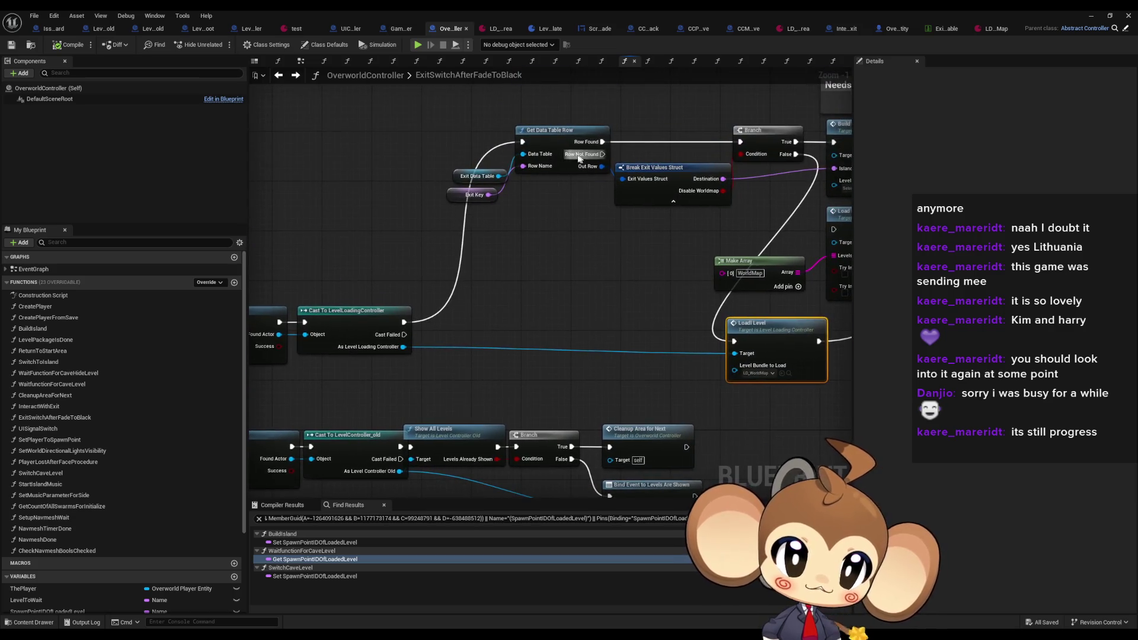
left_click_drag(403, 347, 456, 339)
type("unlo")
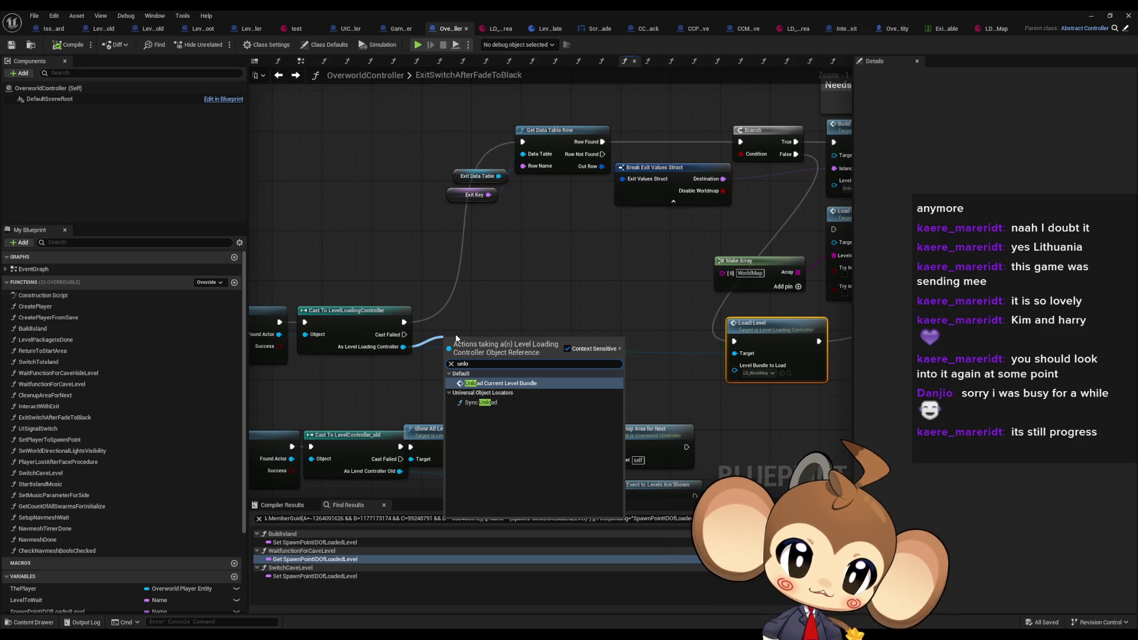
Insert Unload Current Level Bundle between the cast and Get Data Table Row, then open Load Level
key("Return")
mouse_move(532, 360)
left_mouse_down()
mouse_move(541, 229)
mouse_move(522, 141)
left_mouse_up()
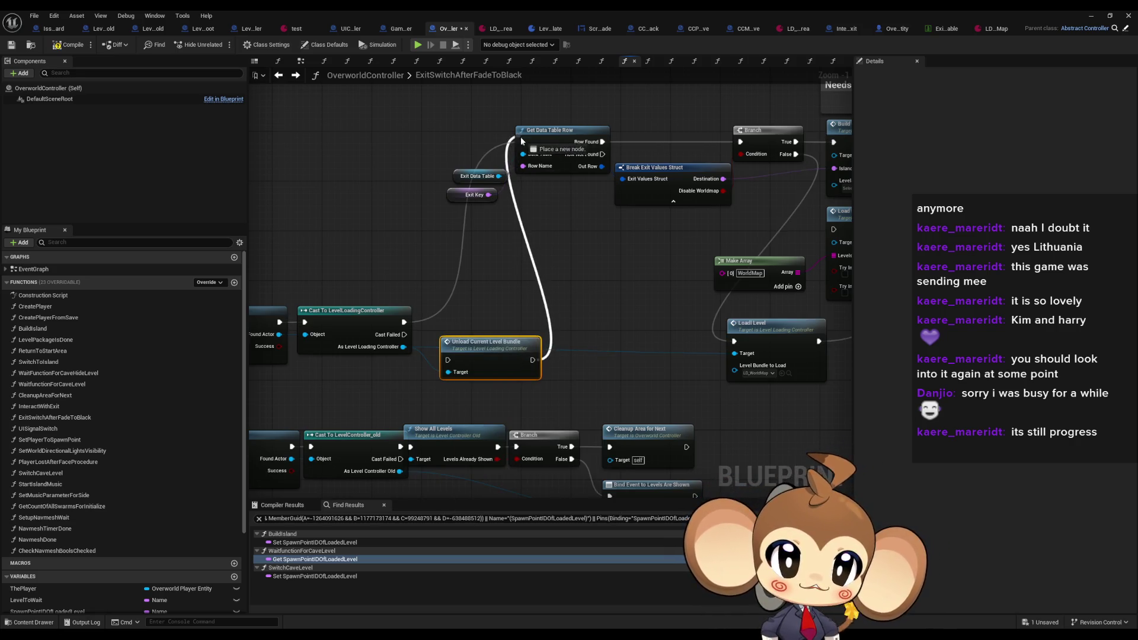
mouse_move(403, 322)
left_mouse_down()
mouse_move(443, 357)
mouse_move(392, 337)
mouse_move(404, 321)
left_mouse_up()
key("Escape")
mouse_move(487, 358)
left_mouse_down()
mouse_move(448, 245)
mouse_move(522, 141)
left_mouse_up()
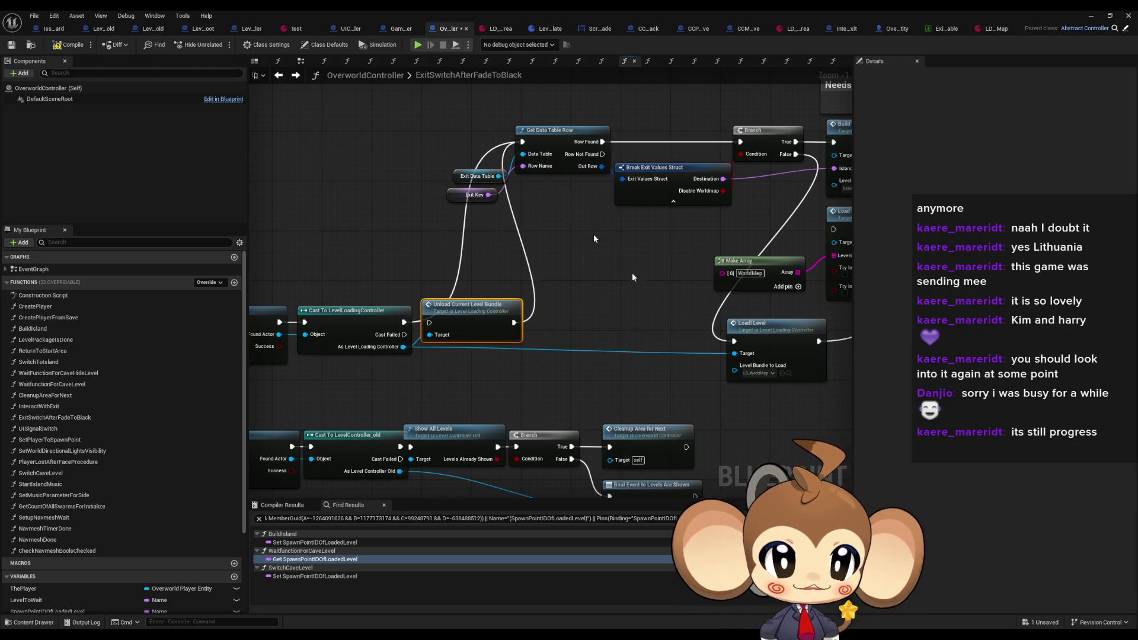
left_click(788, 334)
double_click(750, 329)
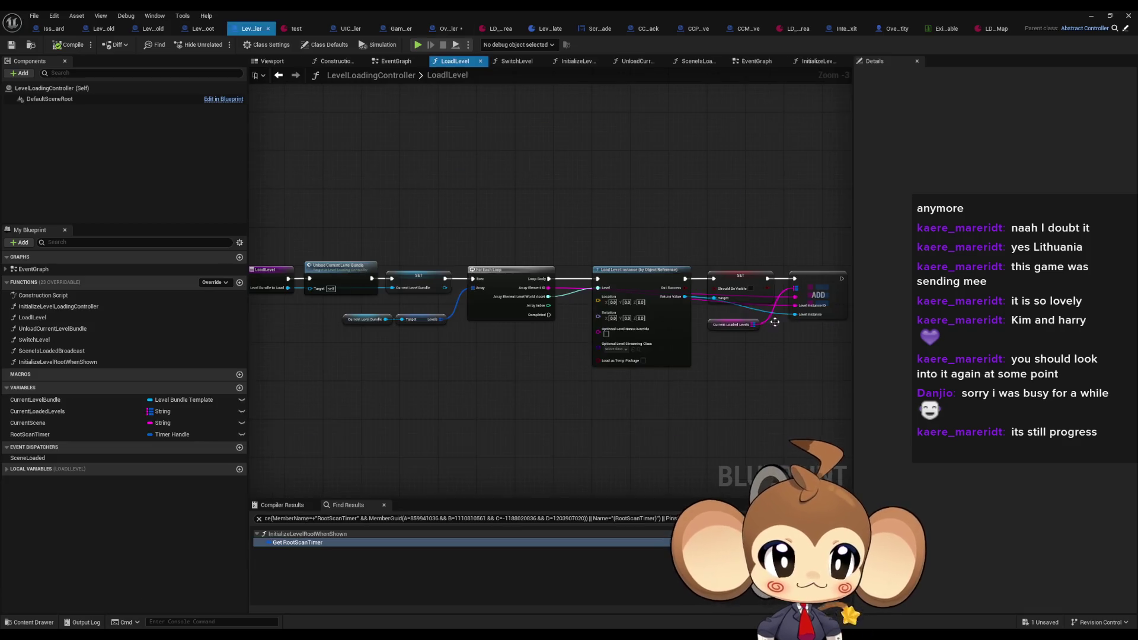
Review LoadLevel's Load Level Instance loop and the SwitchLevel function, then return to ExitSwitchAfterFadeToBlack
left_click_drag(457, 170, 474, 225)
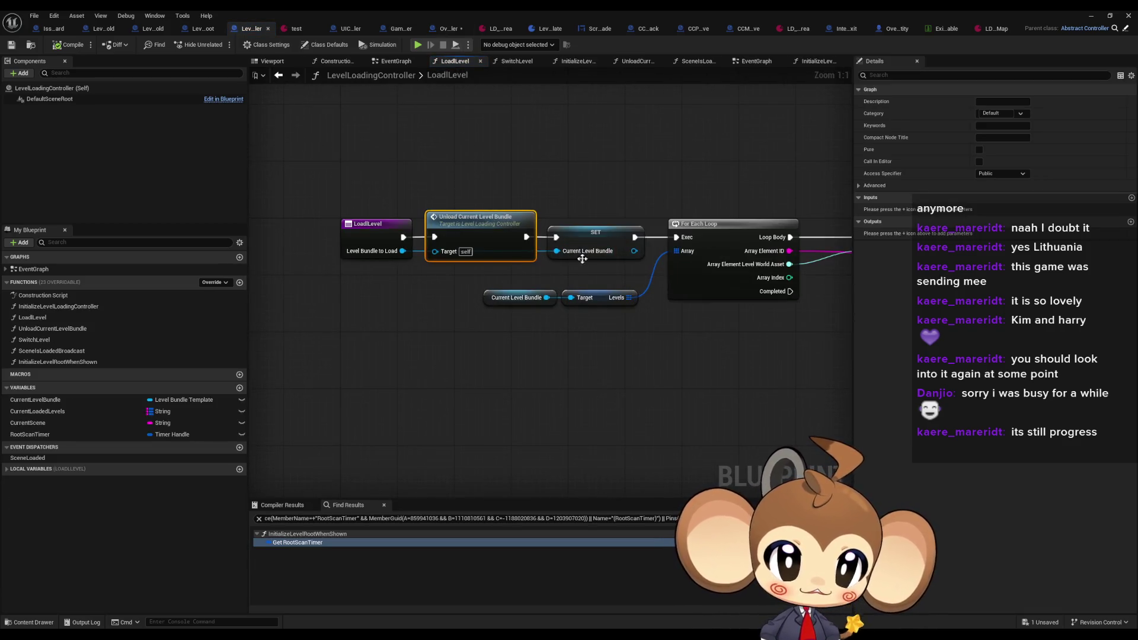
mouse_move(809, 193)
left_mouse_down()
mouse_move(592, 208)
mouse_move(483, 170)
left_mouse_up()
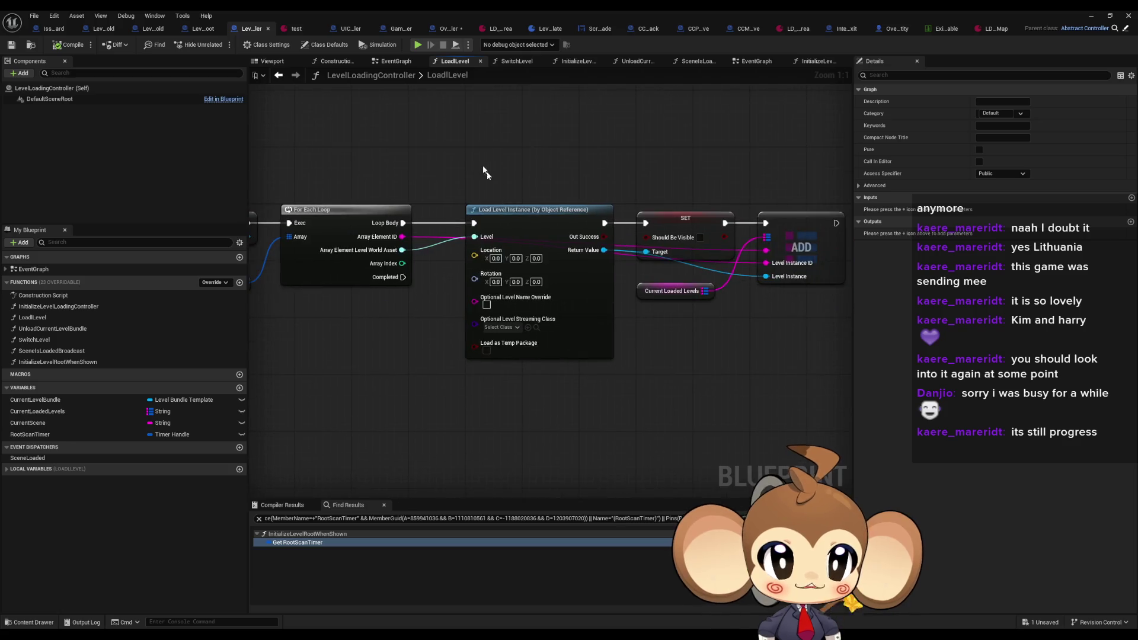
left_click(522, 209)
left_click_drag(677, 287, 591, 304)
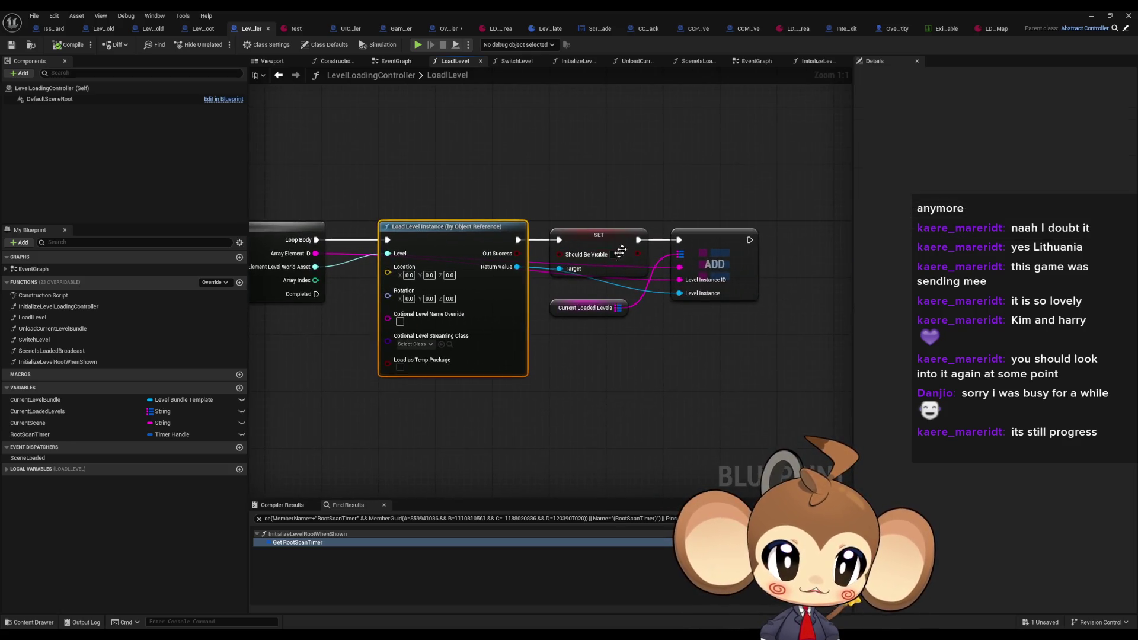
left_click(278, 75)
left_click(295, 75)
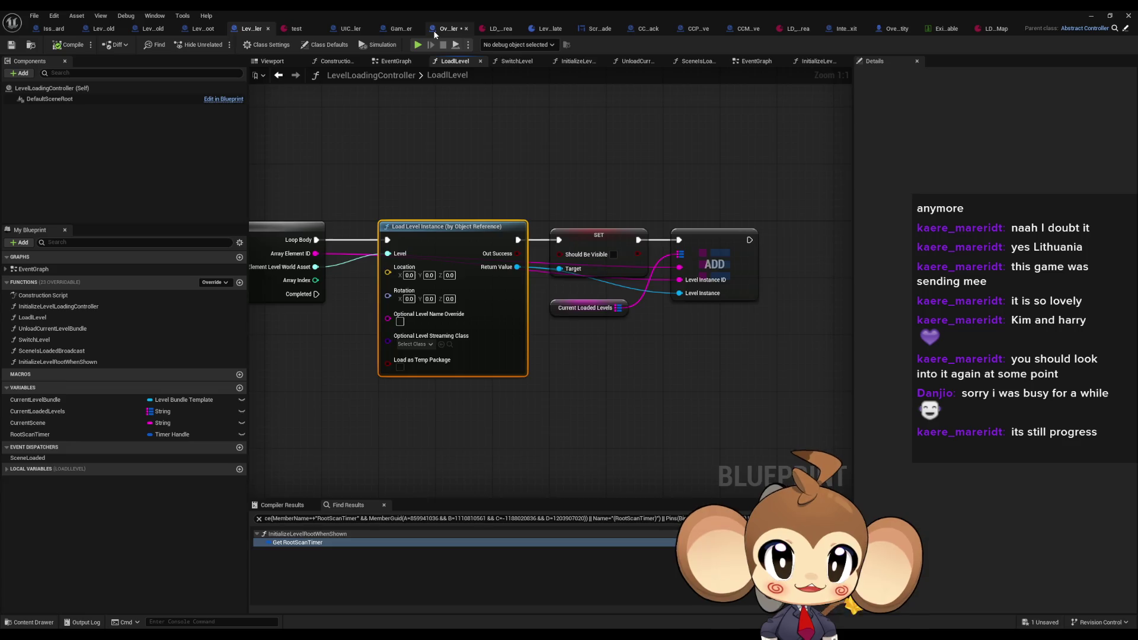
left_click(449, 29)
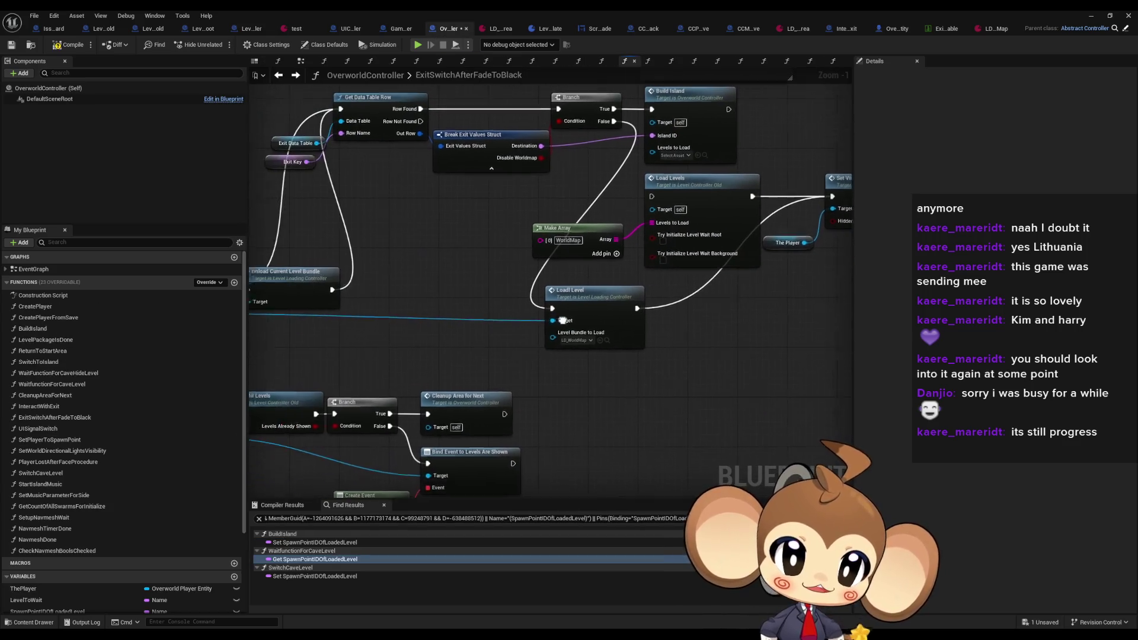
Add a Switch Level node on the level loading controller, executed right after Load Level
mouse_move(411, 322)
left_mouse_down()
mouse_move(522, 347)
mouse_move(834, 346)
mouse_move(735, 329)
mouse_move(762, 333)
left_mouse_up()
type("switc")
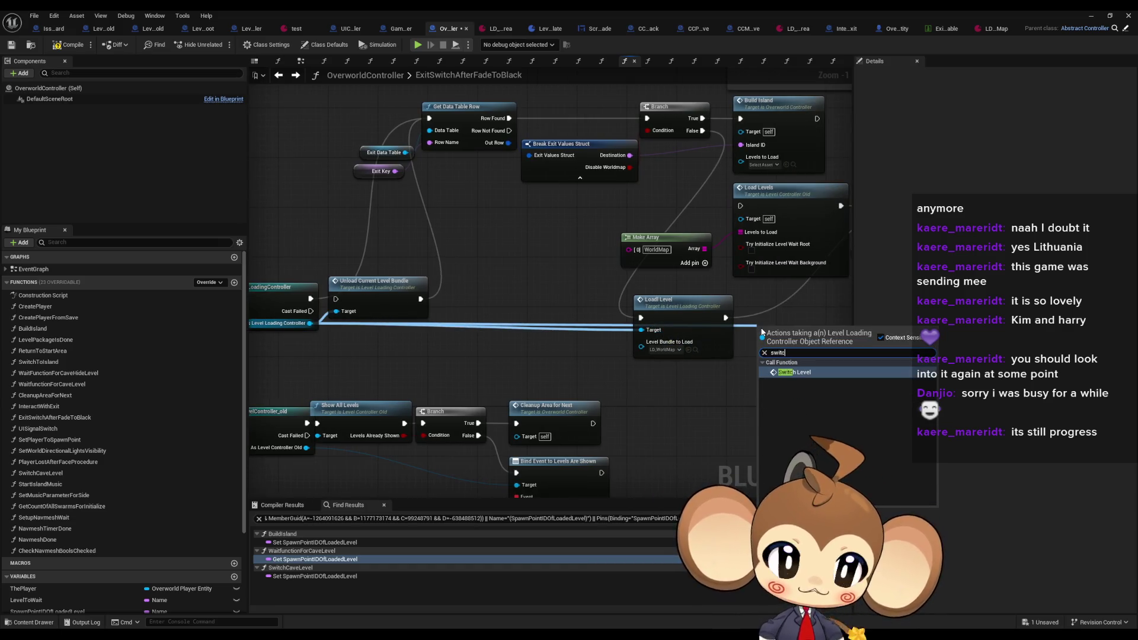
type("h")
key("Return")
mouse_move(719, 322)
left_mouse_down()
mouse_move(521, 368)
mouse_move(647, 221)
left_mouse_up()
left_click_drag(486, 363, 451, 332)
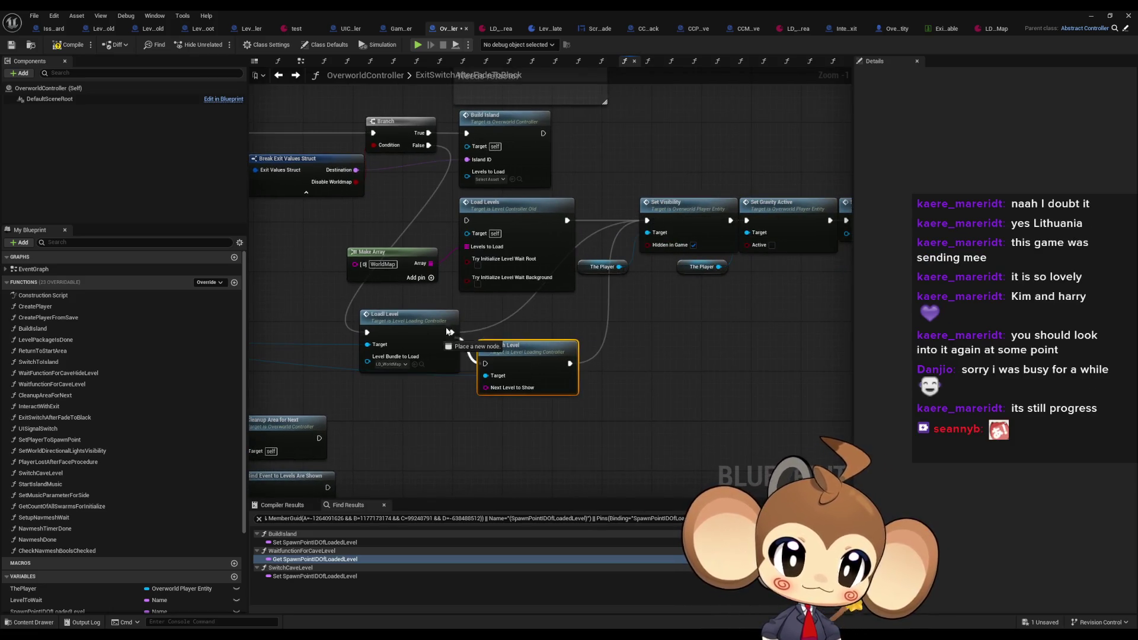
left_click(587, 446)
Feed Next Level to Show from a Make Literal String node set to 'WorldMap'
left_click_drag(493, 391, 448, 404)
type("literal")
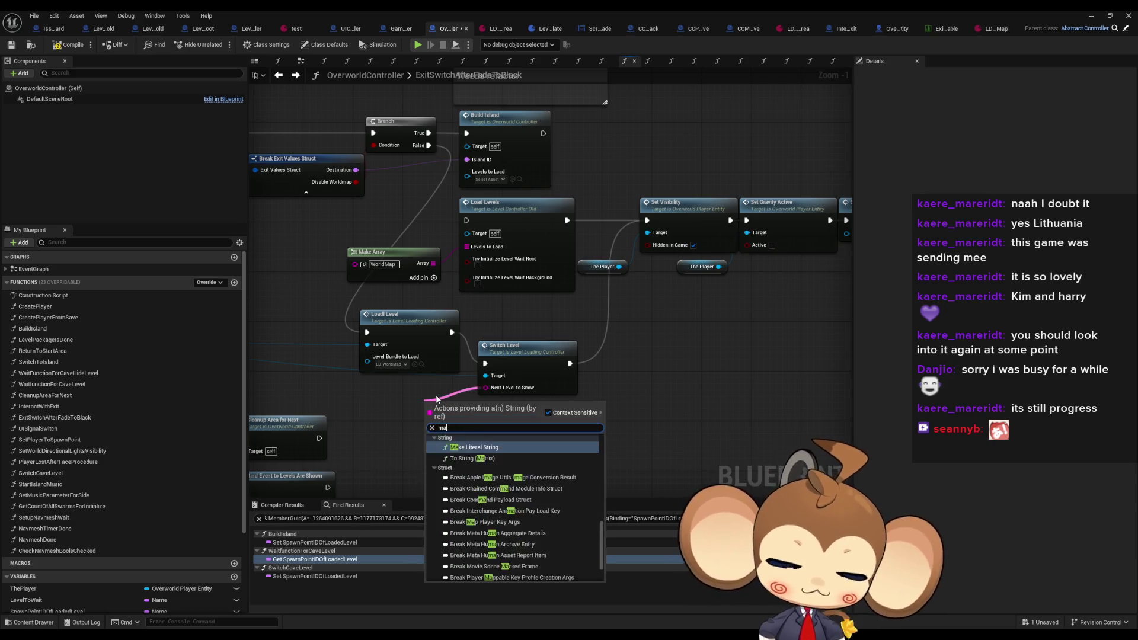
key("Return")
left_click(453, 413)
type("WorldMap")
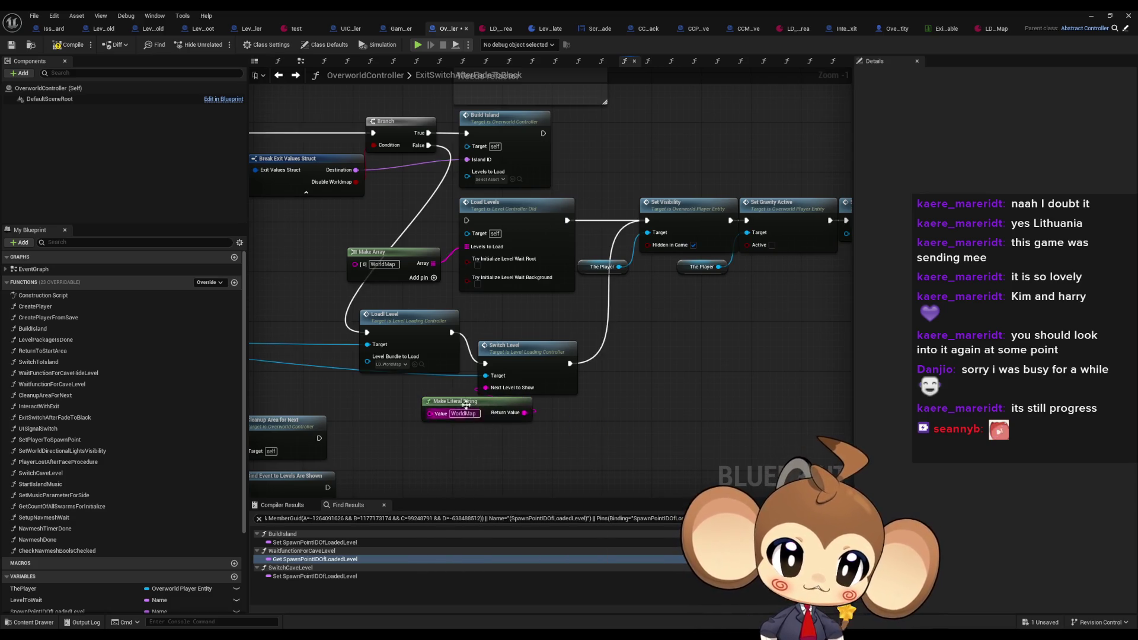
left_click_drag(439, 399, 389, 387)
left_click(460, 447)
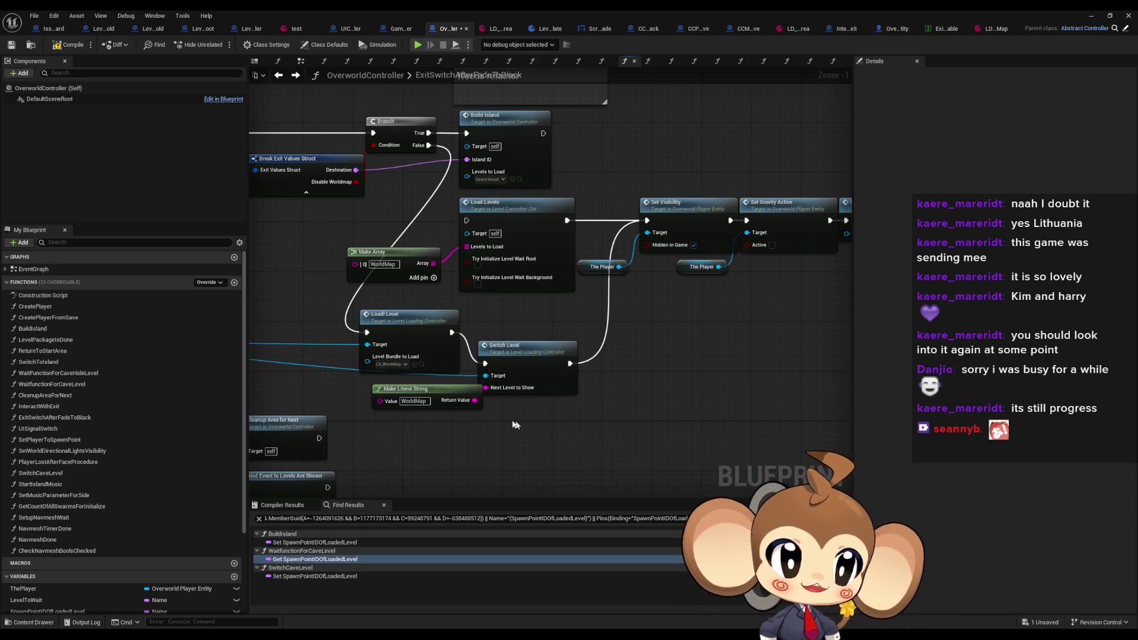
left_click_drag(420, 392, 388, 386)
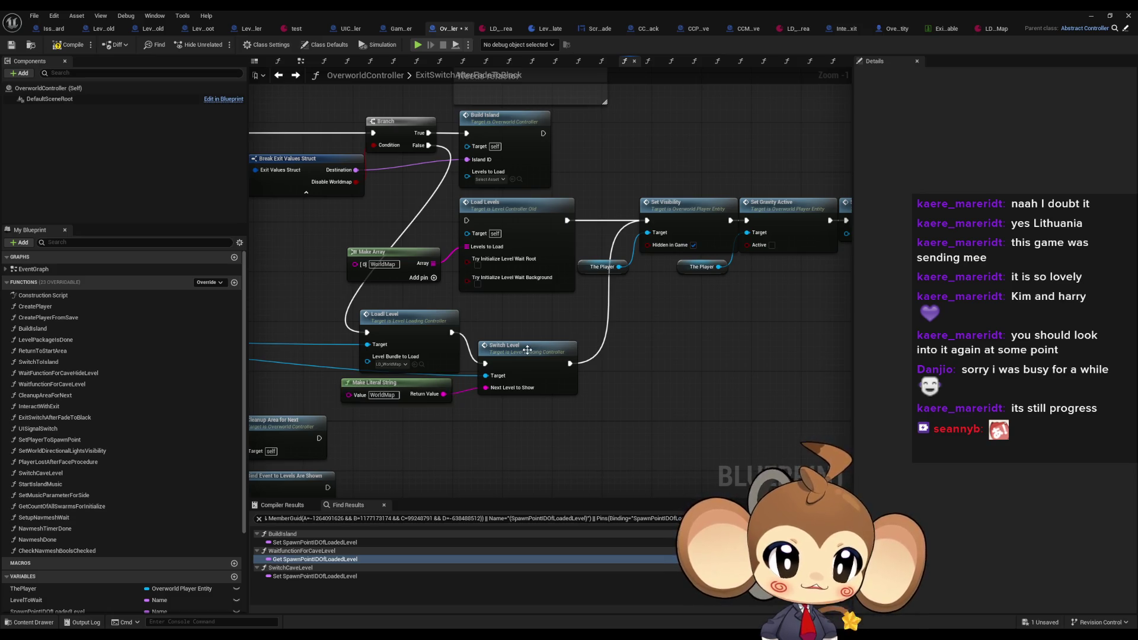
Look at Switch Level's implementation, then start a Play test from the level editor
double_click(526, 348)
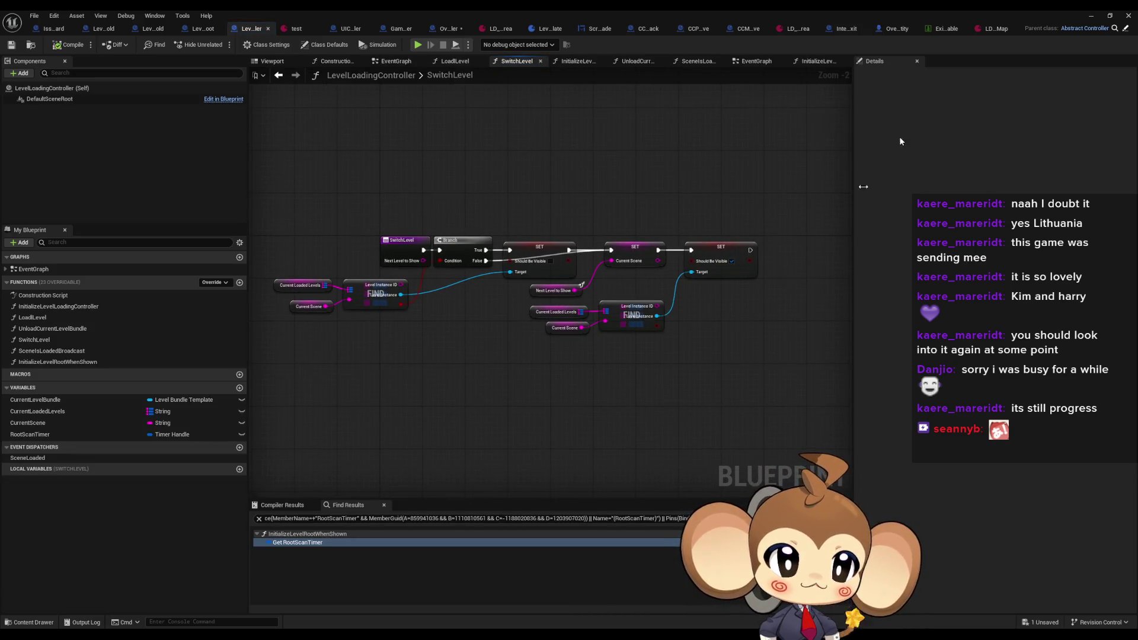
left_click(1092, 16)
left_click(226, 46)
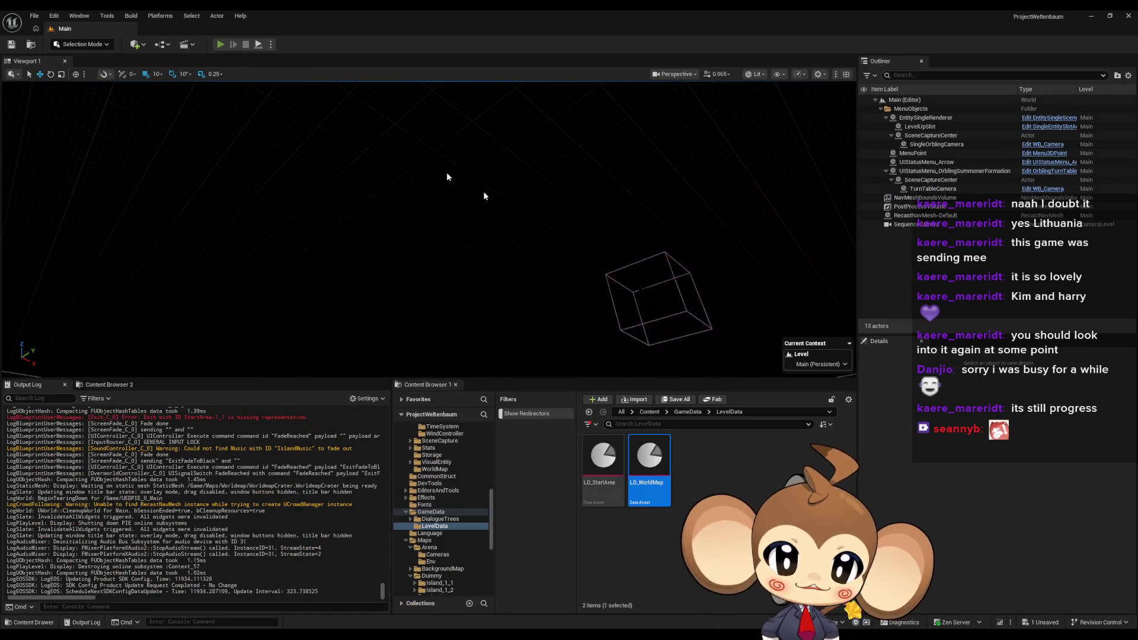
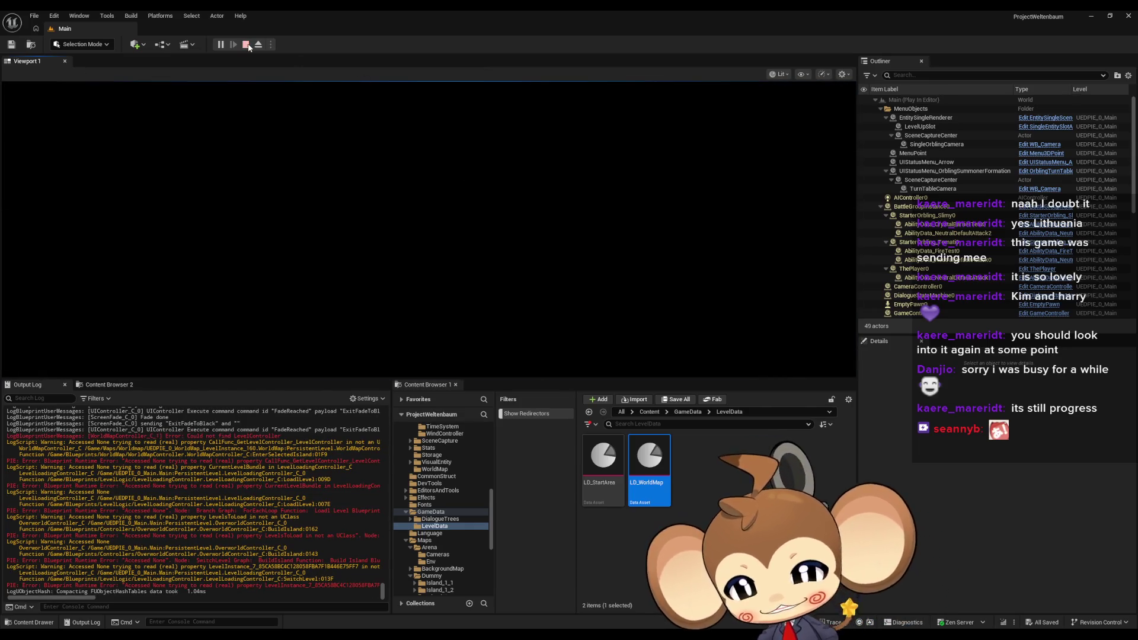
Stop the play session and bring the LevelLoadingController Blueprint's SwitchLevel graph forward
key("Escape")
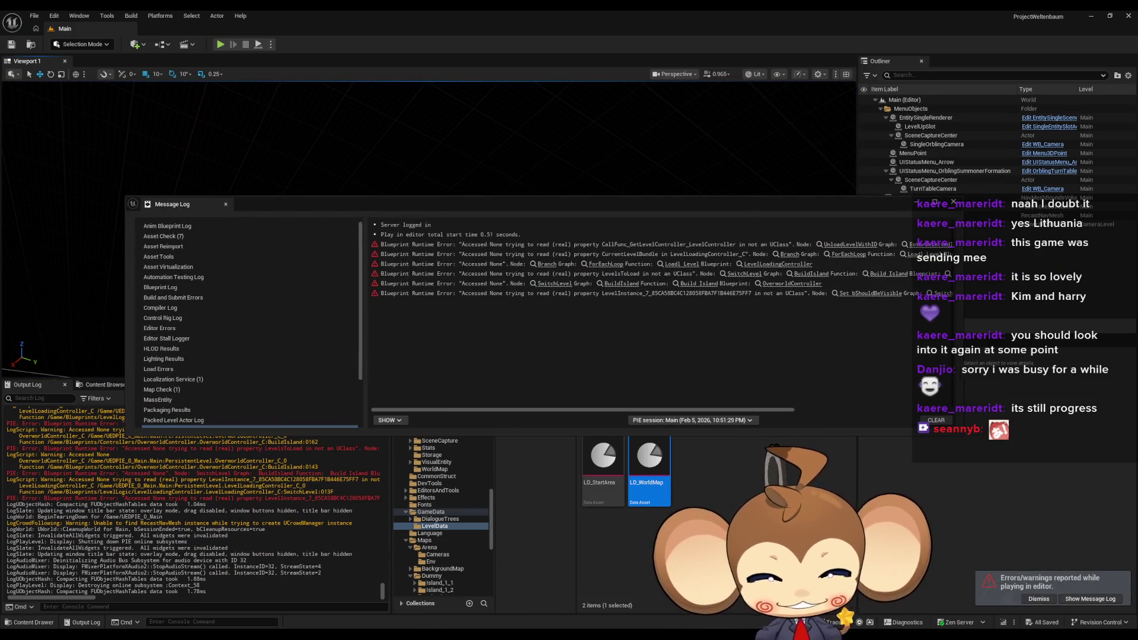
left_click(526, 592)
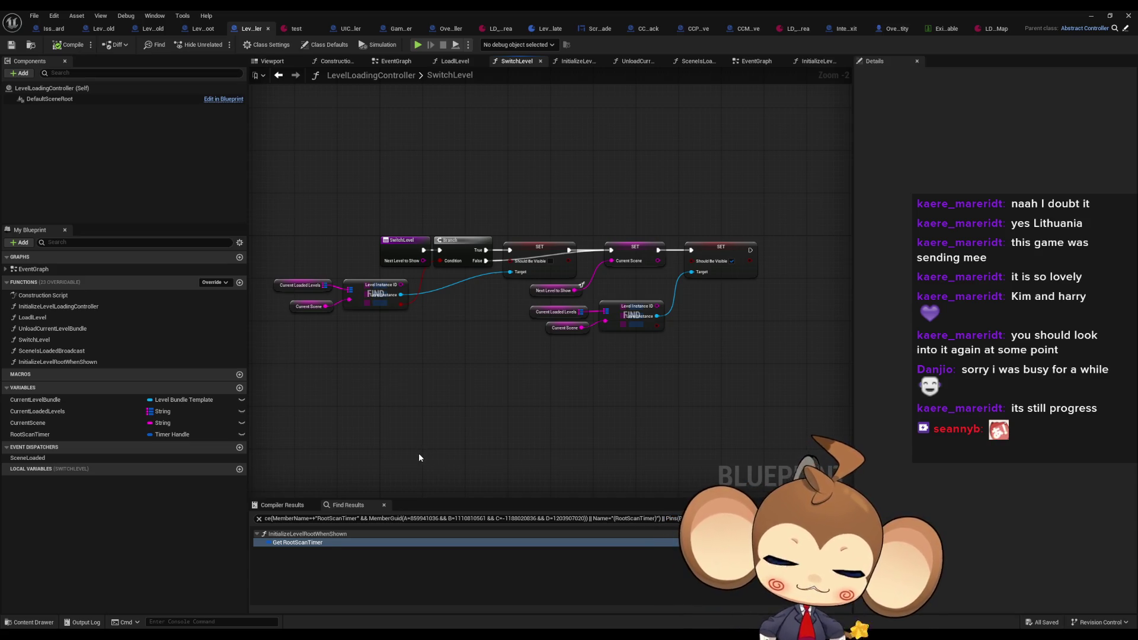
Review the LoadLevel node chain, then the SwitchLevel function graph
double_click(65, 317)
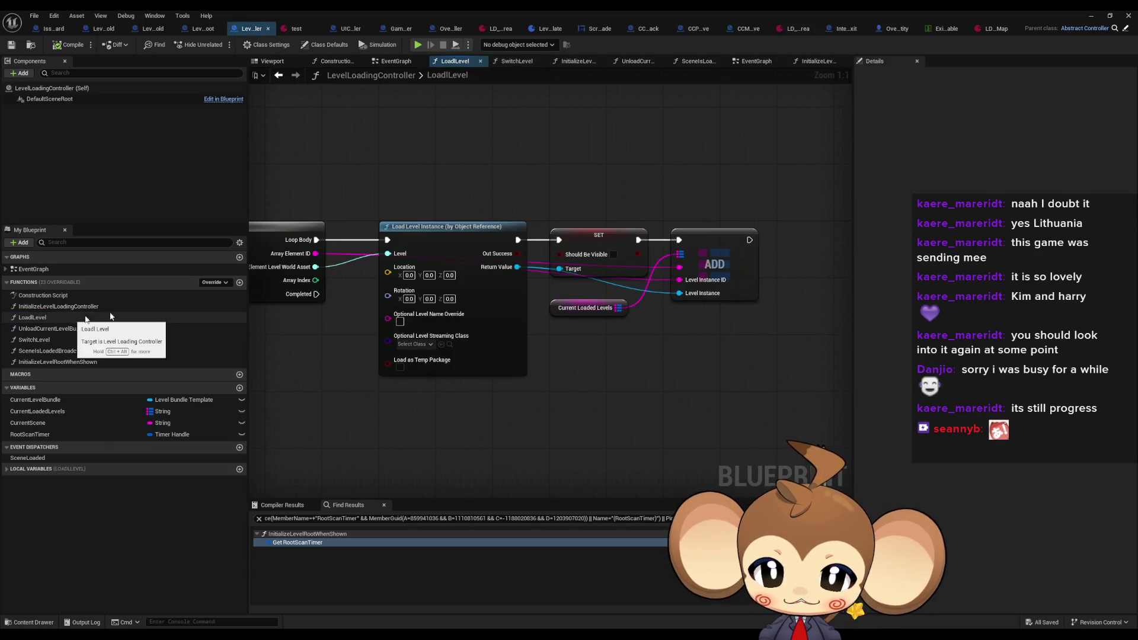
mouse_move(503, 360)
left_mouse_down()
mouse_move(701, 336)
mouse_move(621, 340)
left_mouse_up()
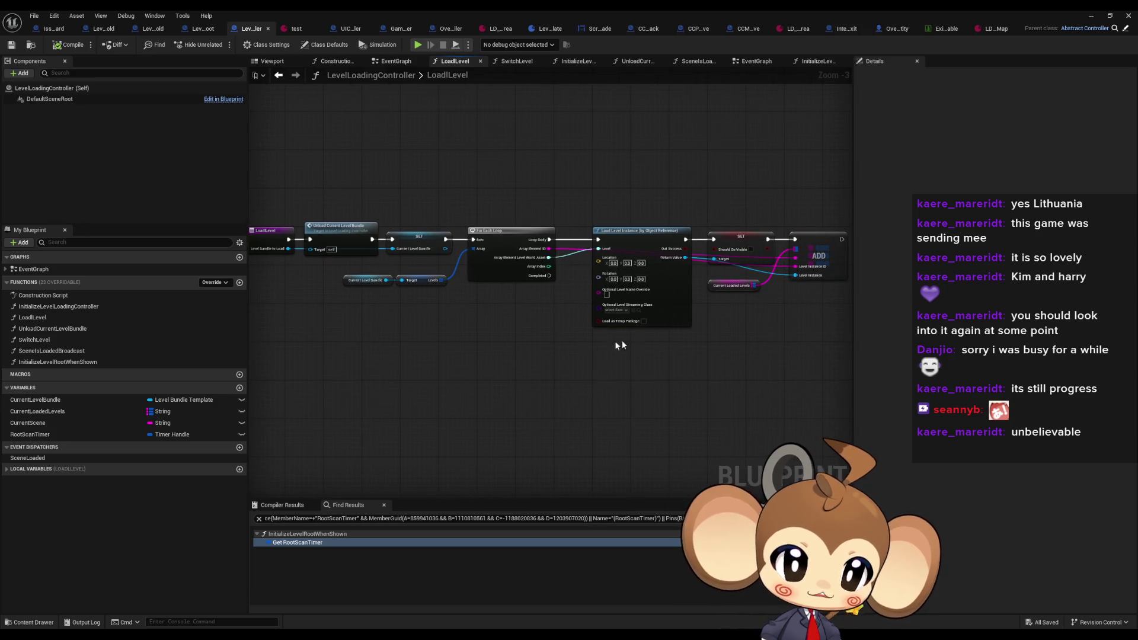
double_click(52, 330)
double_click(49, 336)
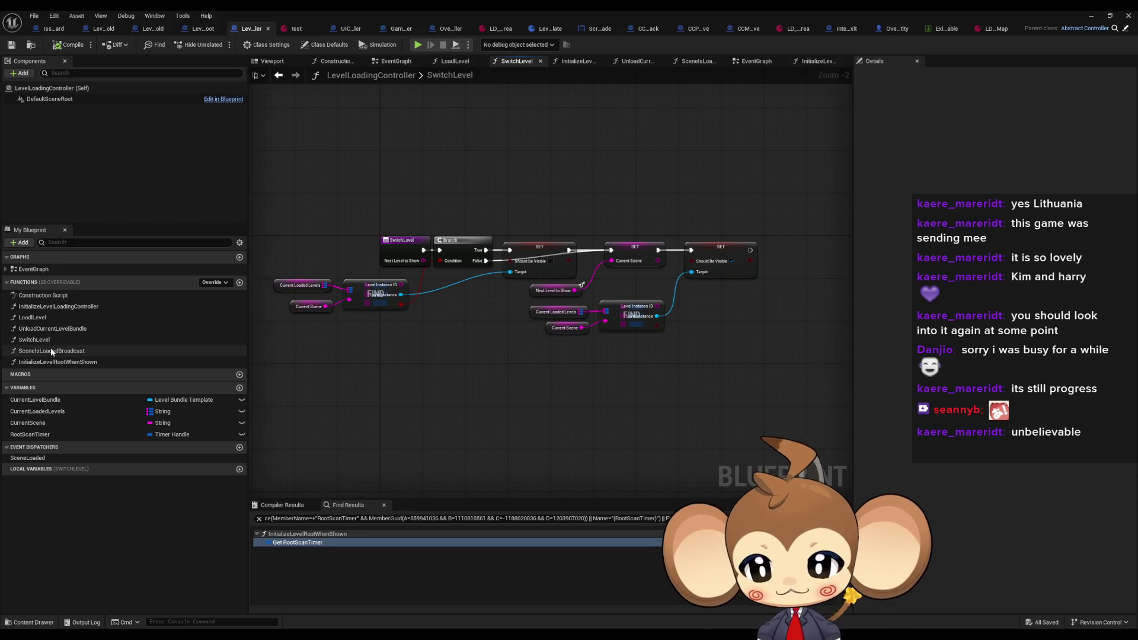
Check SceneIsLoadedBroadcast and InitializeLevelRootWhenShown, then switch to the LevelObjectCollectionRoot Blueprint
double_click(51, 351)
double_click(54, 362)
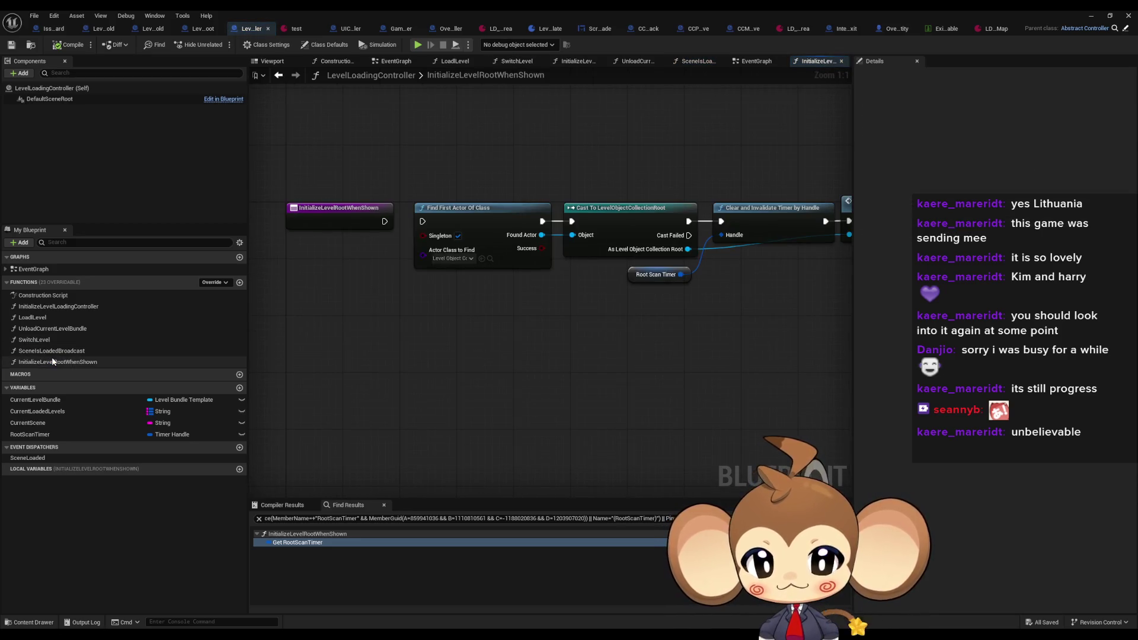
double_click(57, 351)
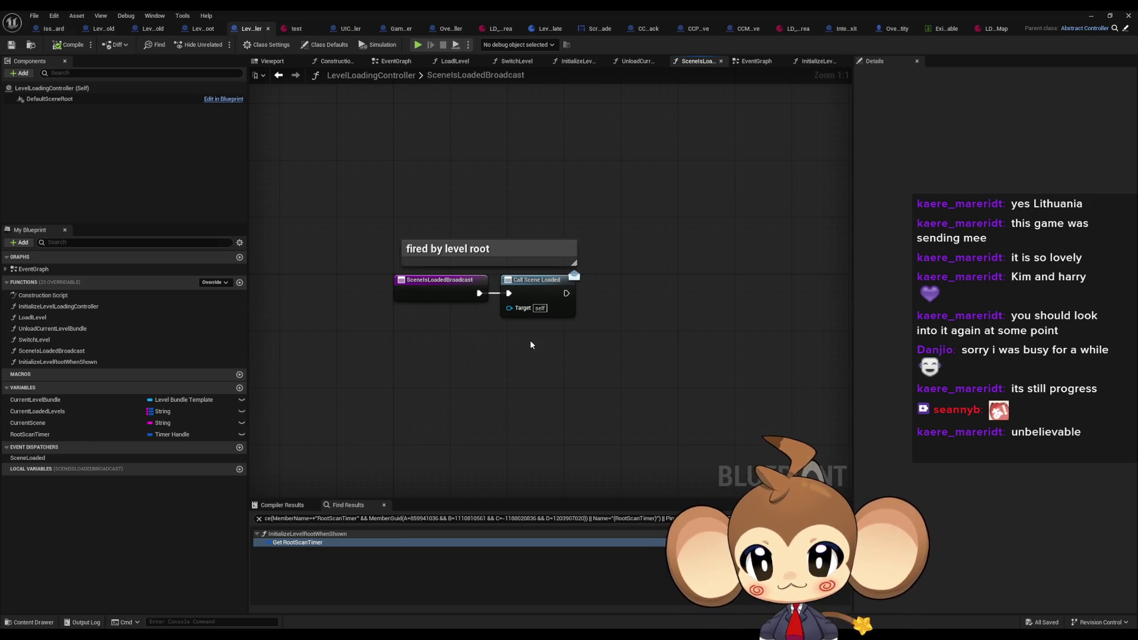
left_click(199, 32)
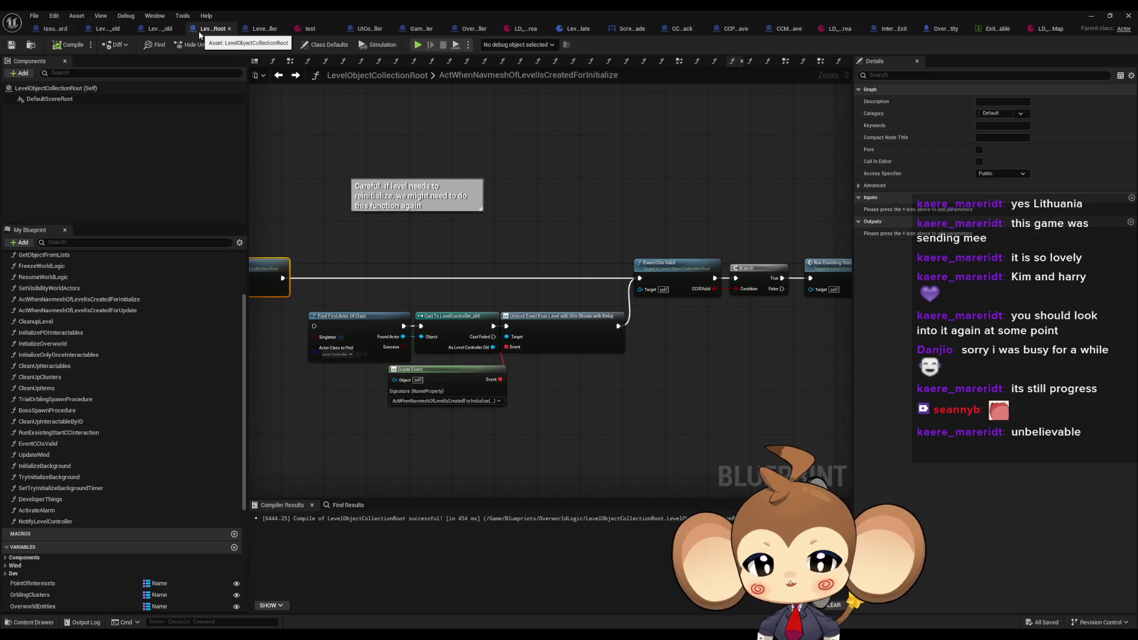
Look over the LevelObjectCollectionRoot EventGraph, then zoom into OverworldController's ExitSwitchAfterFadeToBlack graph
left_click_drag(439, 226, 604, 259)
scroll(178, 360, "up", 3)
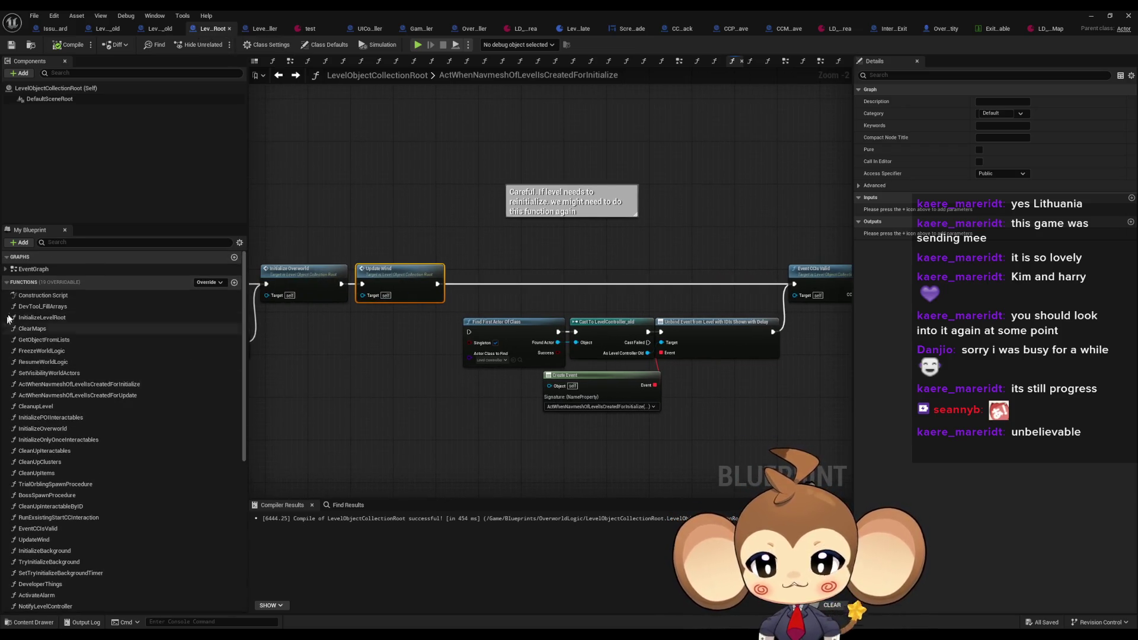
double_click(33, 269)
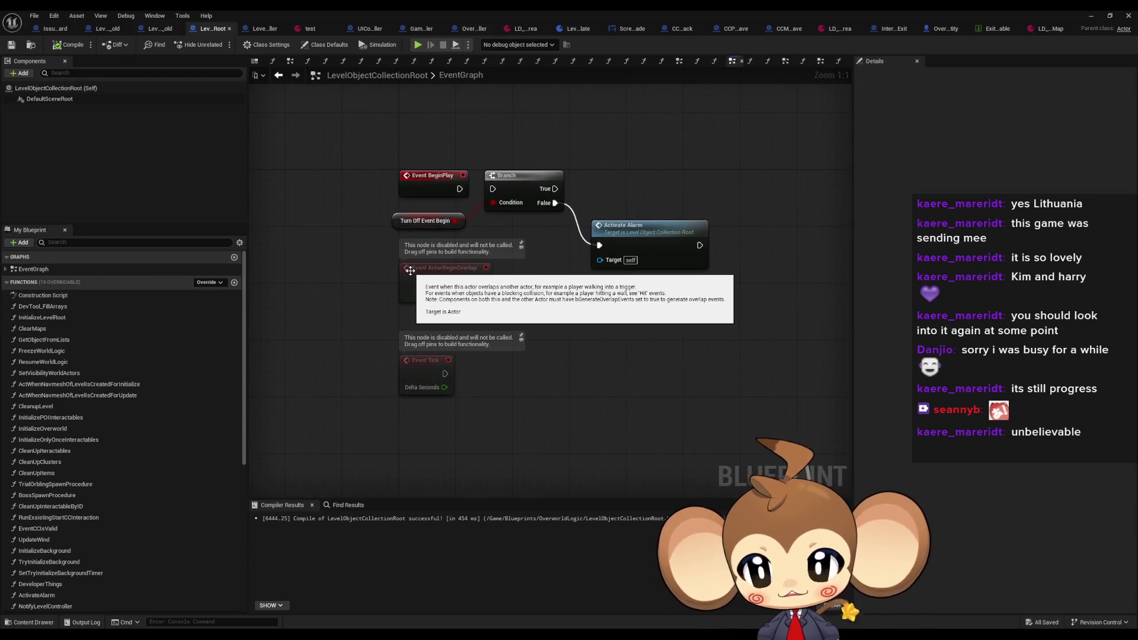
left_click(464, 30)
scroll(687, 335, "up", 2)
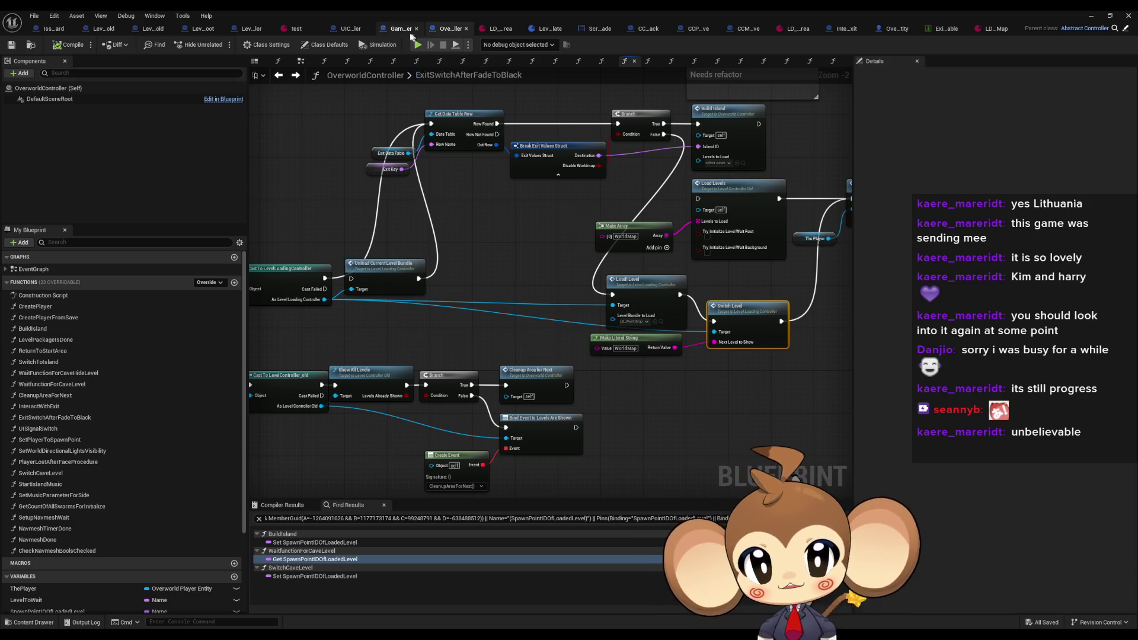
Open OverworldController's BuildIsland from search results and single out the Setup Navmesh Wait node
left_click(401, 30)
double_click(470, 207)
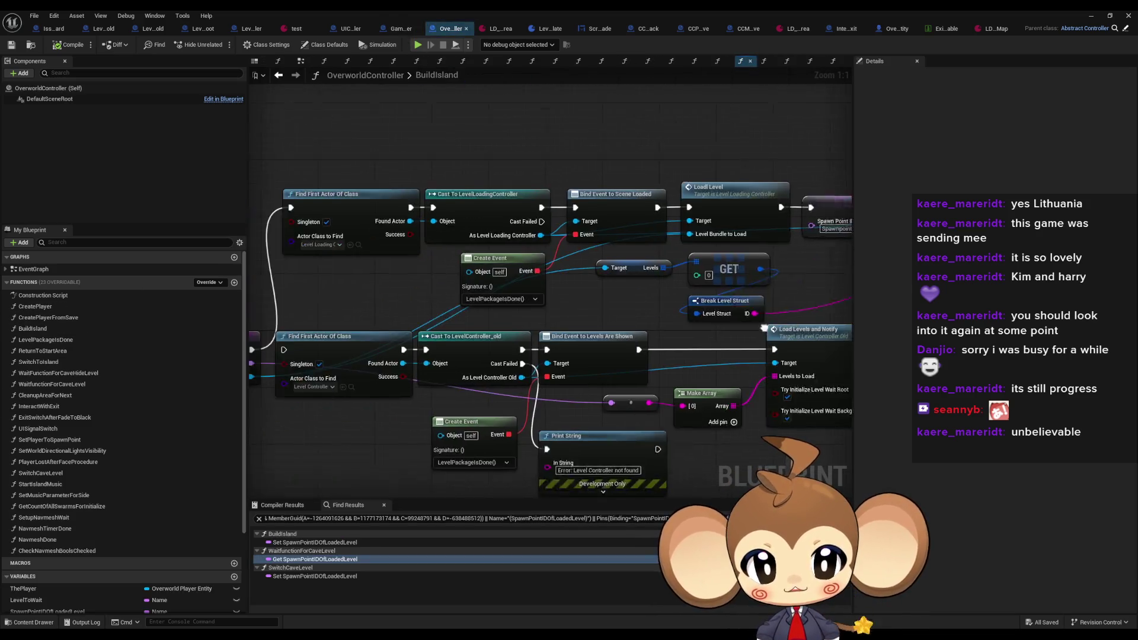
left_click_drag(767, 232, 492, 237)
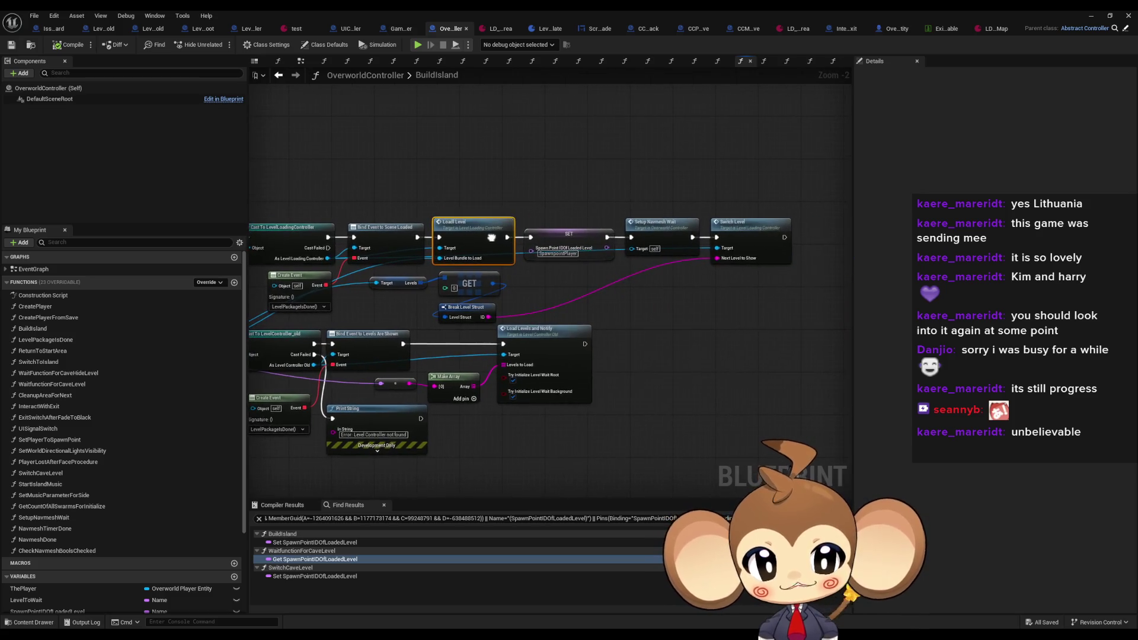
left_click_drag(648, 195, 739, 264)
scroll(739, 263, "up", 2)
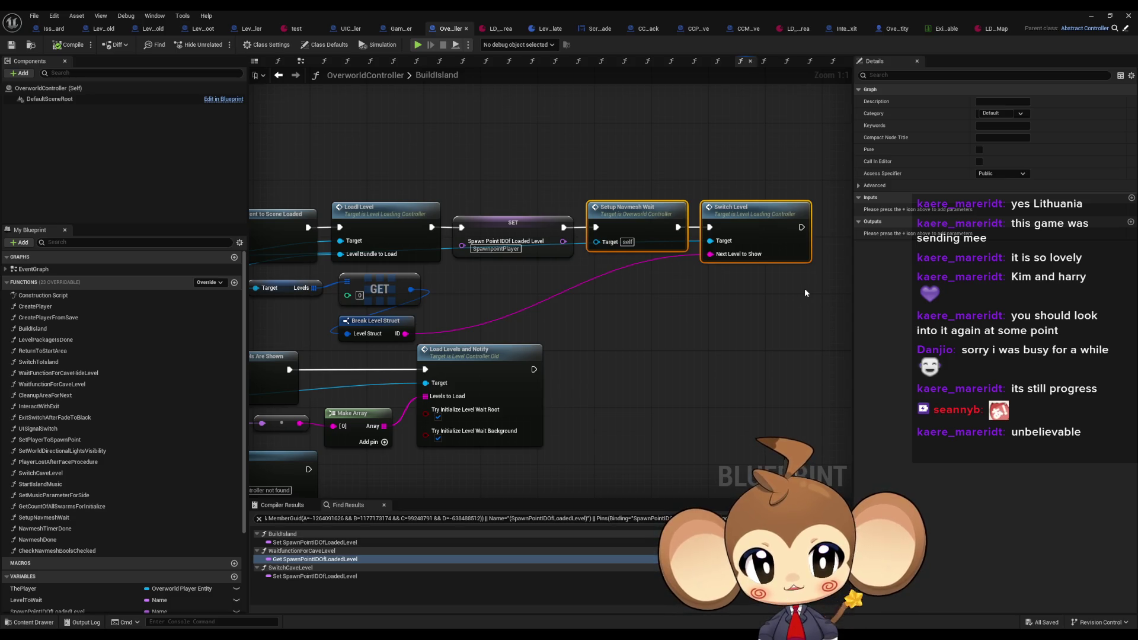
mouse_move(611, 167)
left_mouse_down()
mouse_move(656, 218)
mouse_move(657, 285)
left_mouse_up()
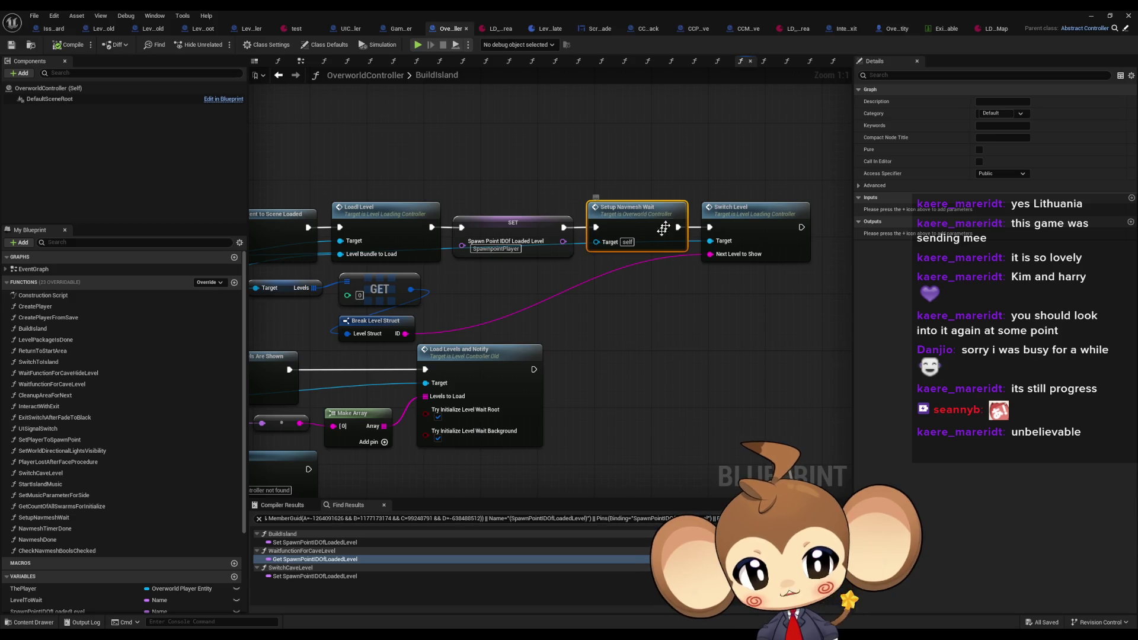
Inspect the SetupNavmeshWait and CheckNavmeshBoolsChecked graphs, then return to LevelLoadingController
double_click(647, 222)
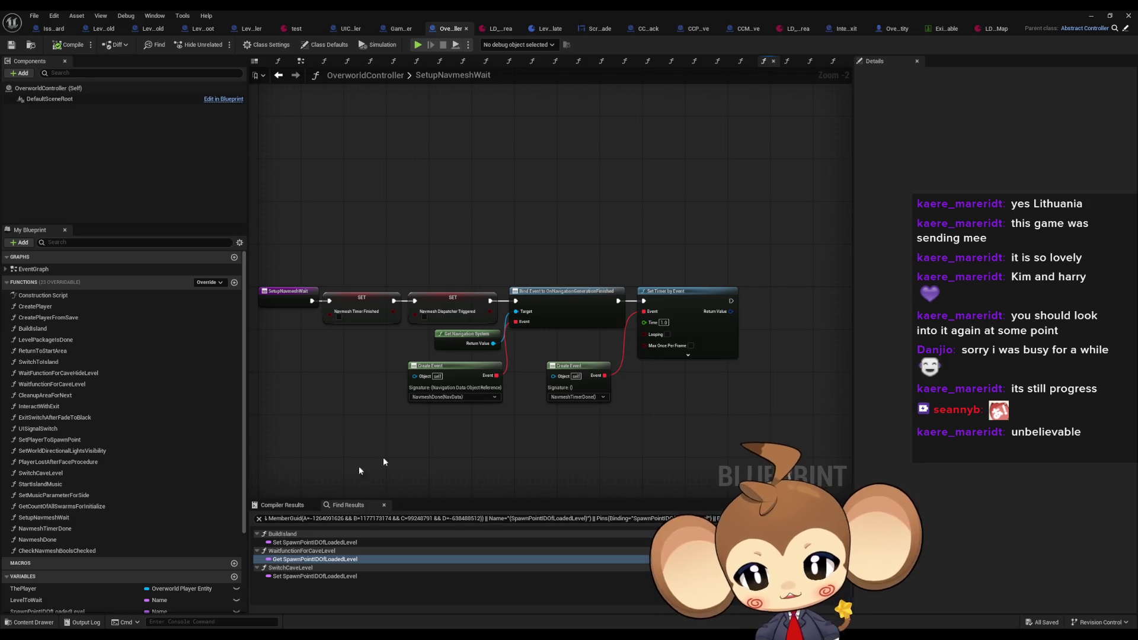
double_click(57, 551)
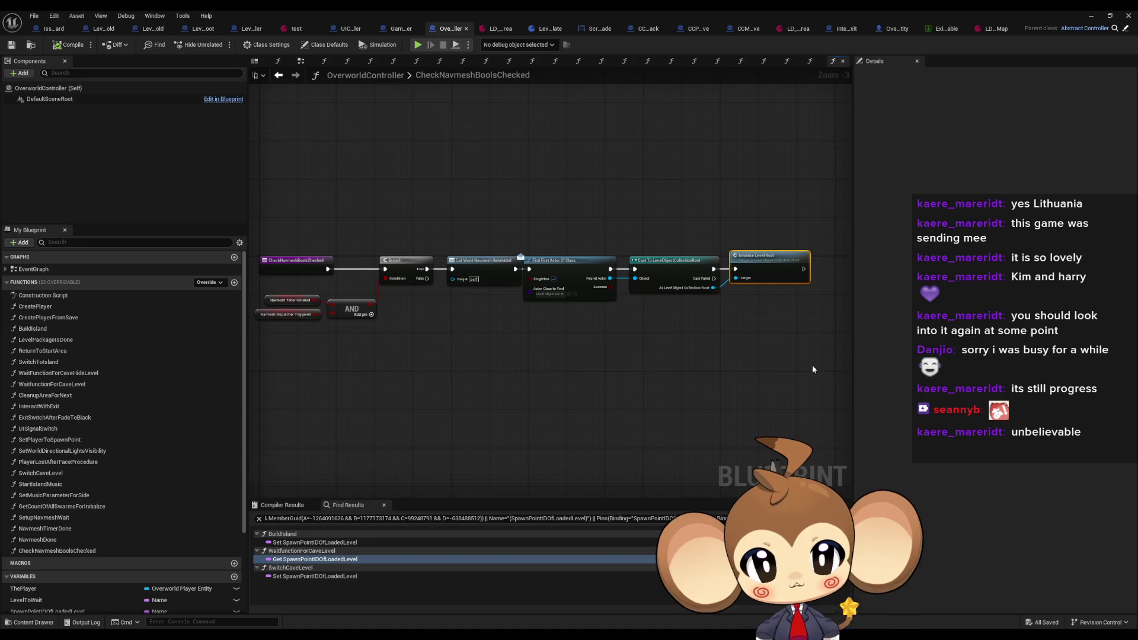
left_click(737, 330)
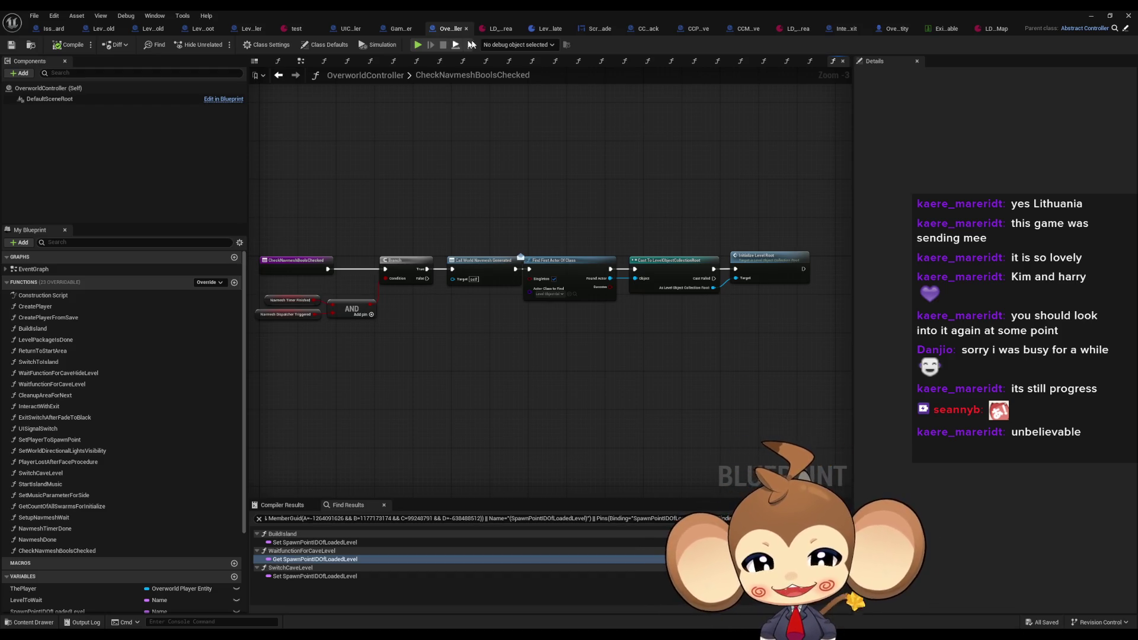
left_click(255, 33)
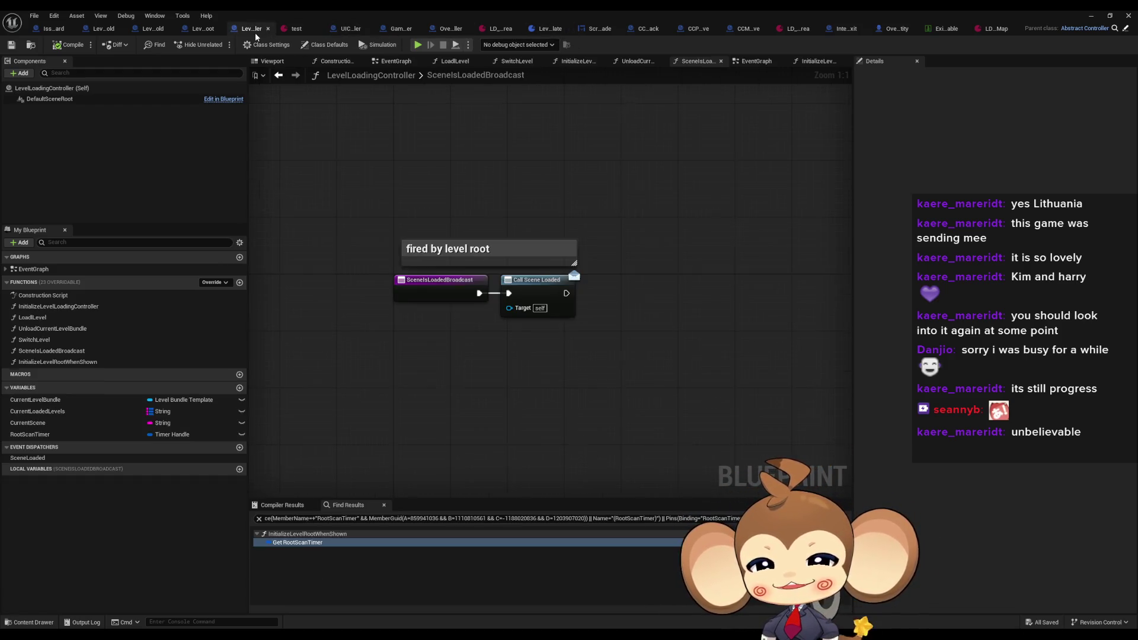
Compare the LevelObjectCollectionRoot, OverworldController and LevelLoadingController graphs, panning CheckNavmeshBoolsChecked
left_click(196, 32)
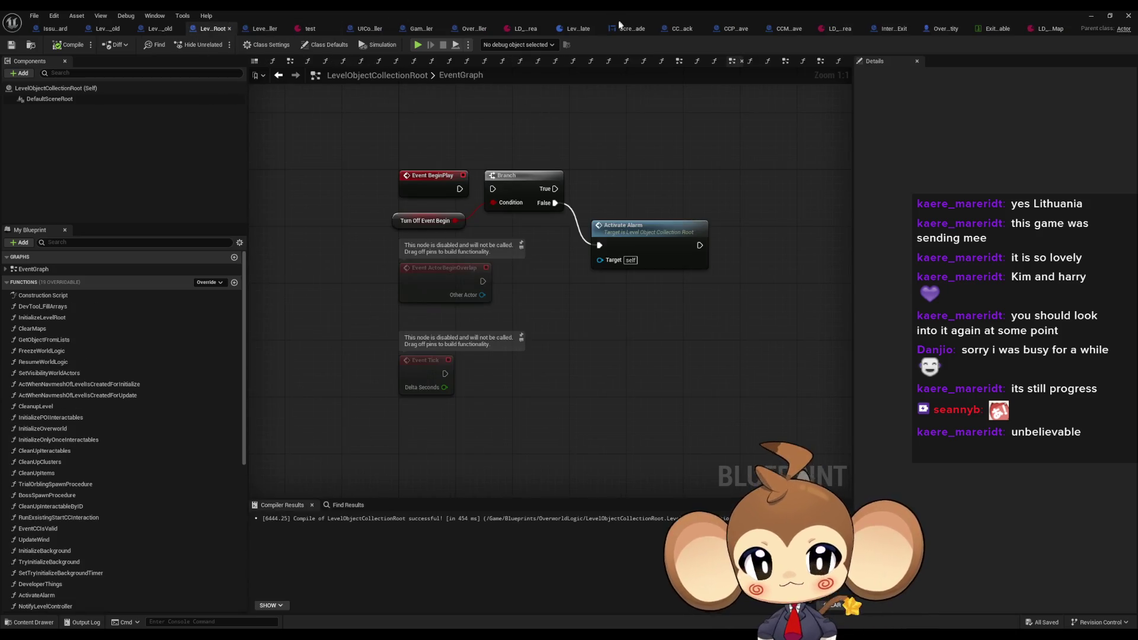
left_click(468, 28)
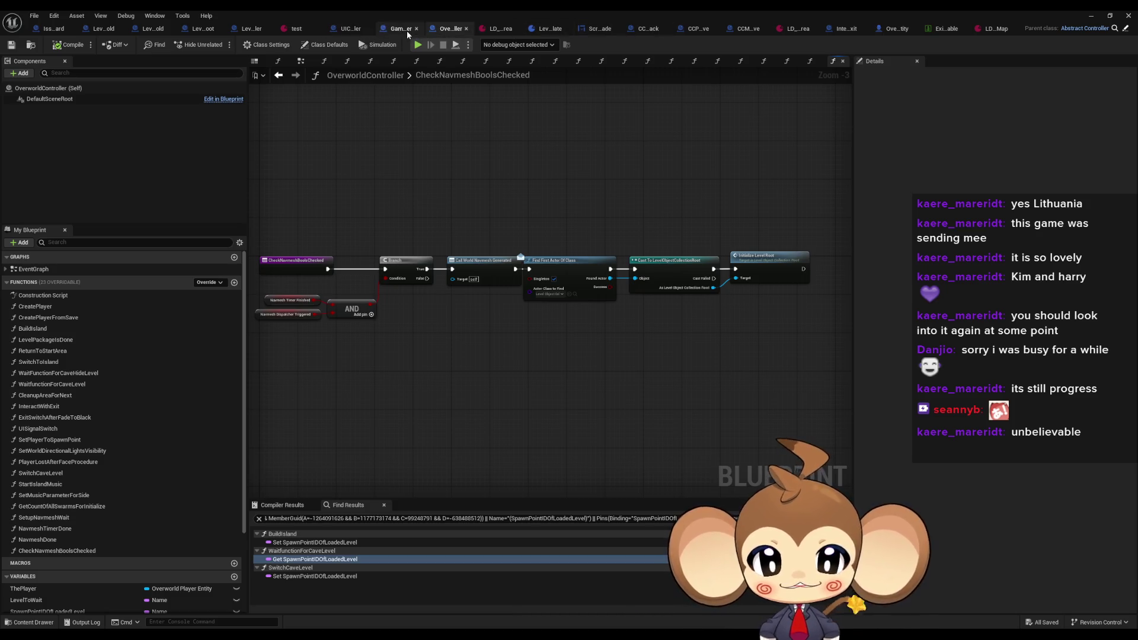
left_click_drag(508, 170, 577, 165)
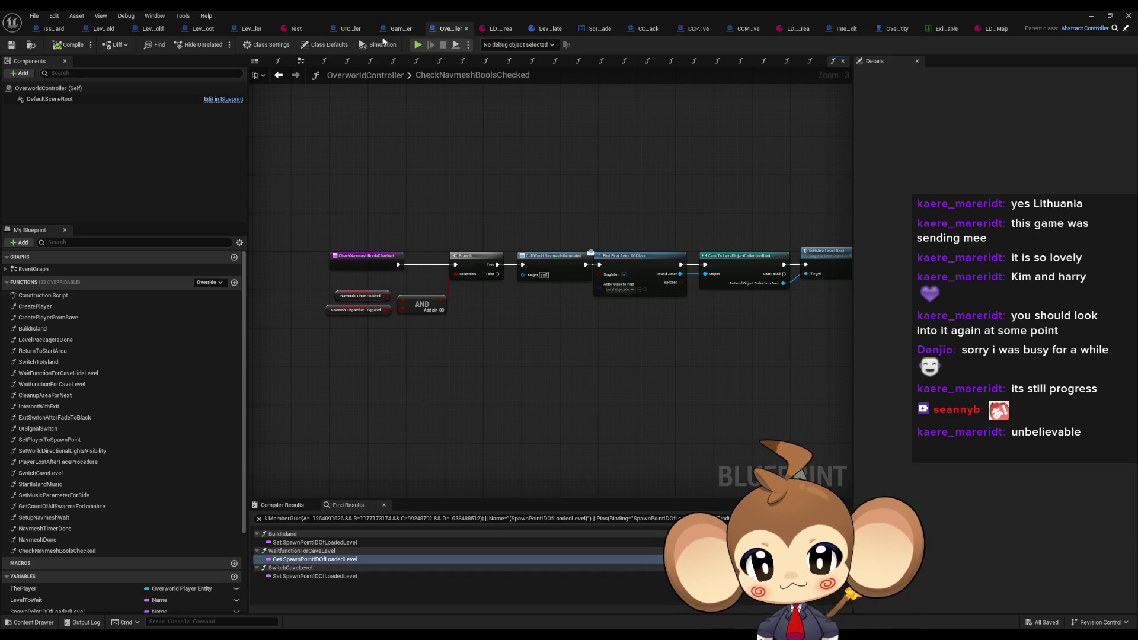
left_click(254, 30)
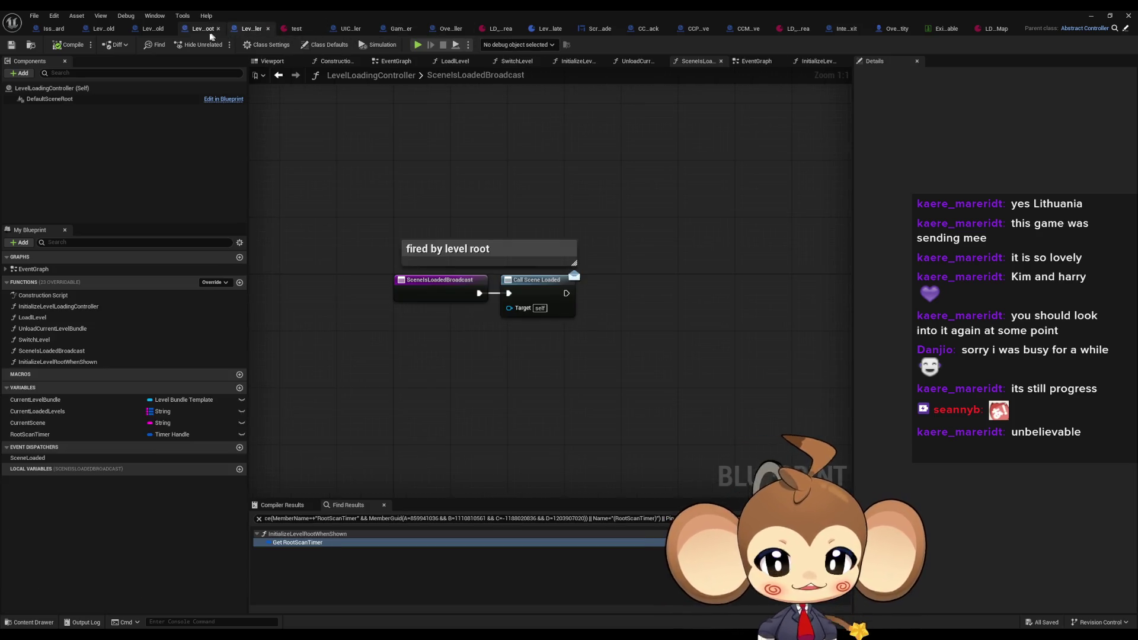
left_click(198, 30)
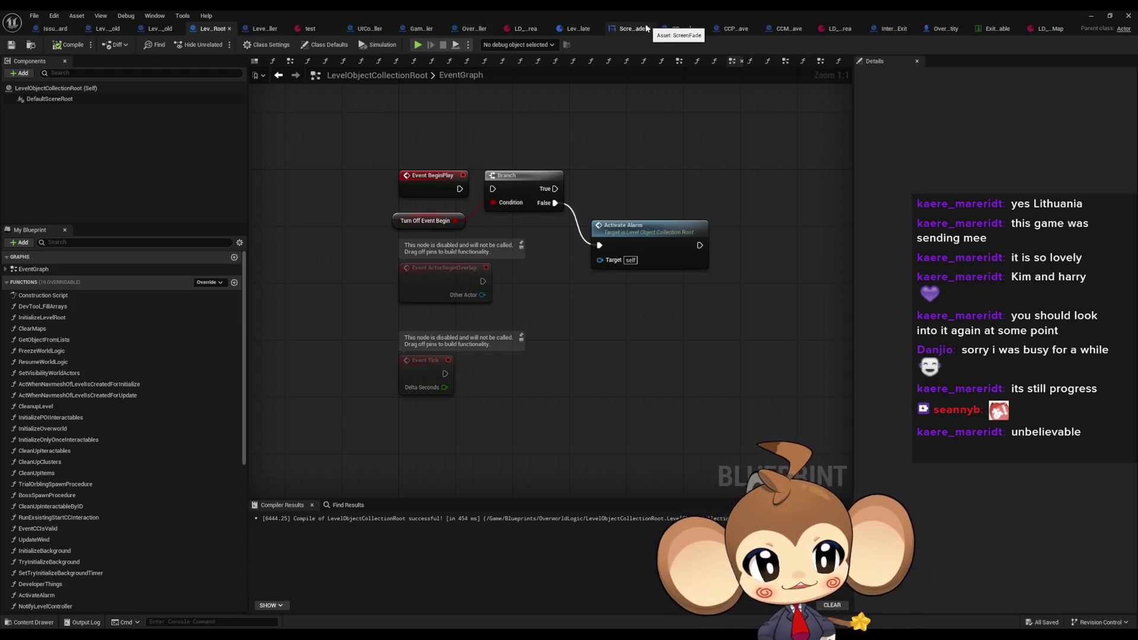
left_click(473, 28)
mouse_move(584, 276)
left_mouse_down()
mouse_move(402, 300)
mouse_move(384, 358)
mouse_move(400, 355)
left_mouse_up()
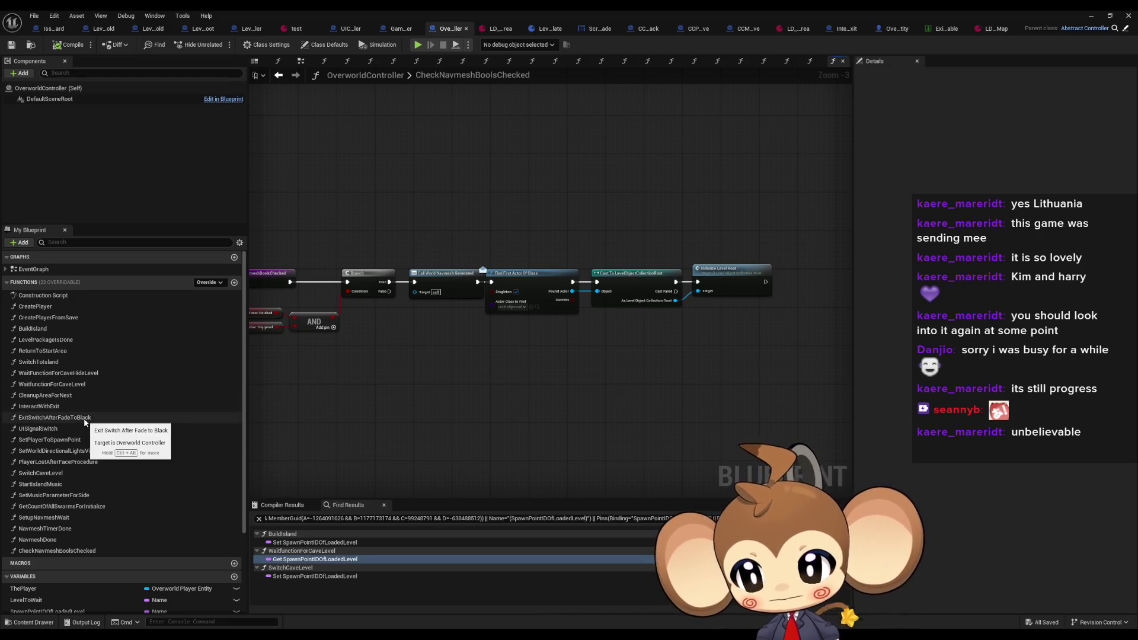
Review OverworldController's SwitchToIsland graph, then show OverworldPlayerEntity's PlayerInteractionProcedure
double_click(63, 364)
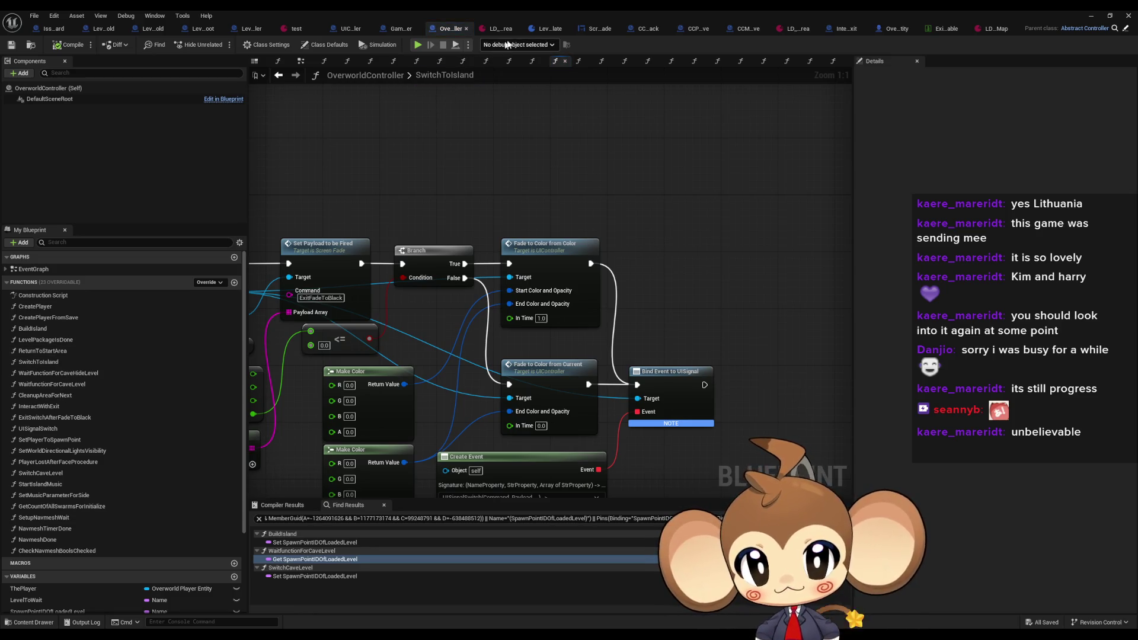
left_click(247, 28)
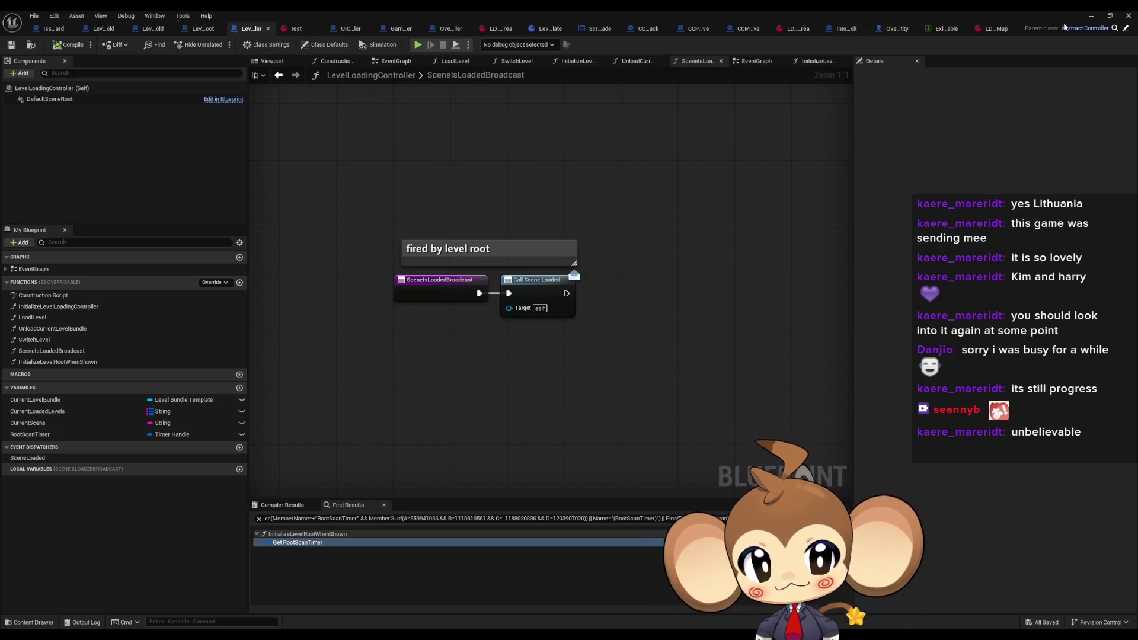
left_click(883, 30)
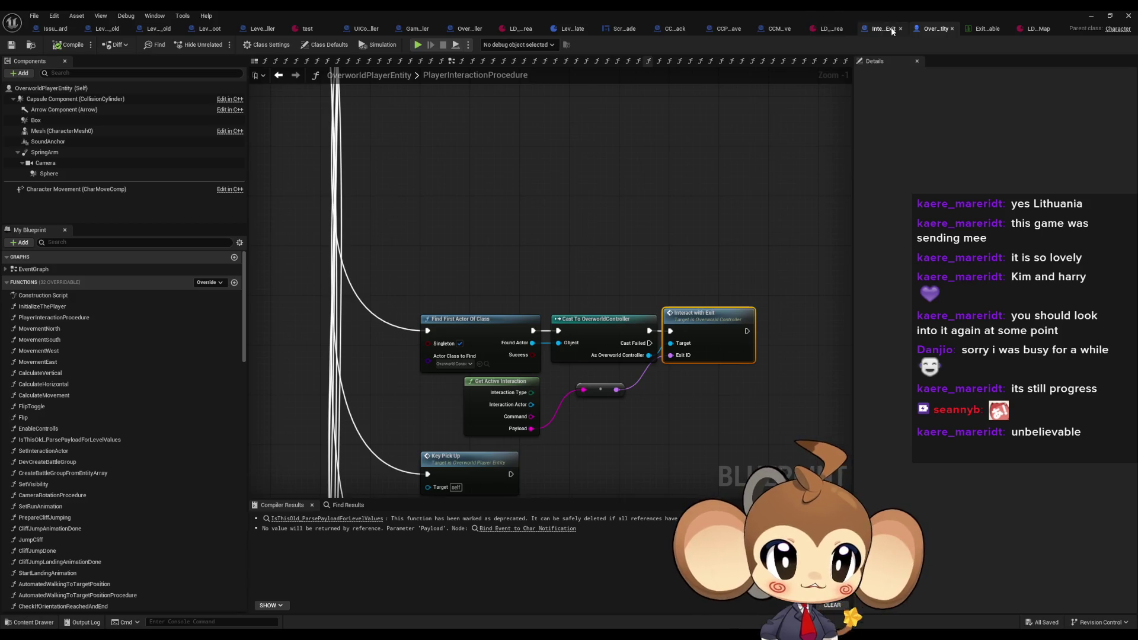
Scan Interaction_Exit's overlap logic, then jump from the Interact with Exit call into OverworldController
left_click(891, 31)
scroll(824, 207, "down", 2)
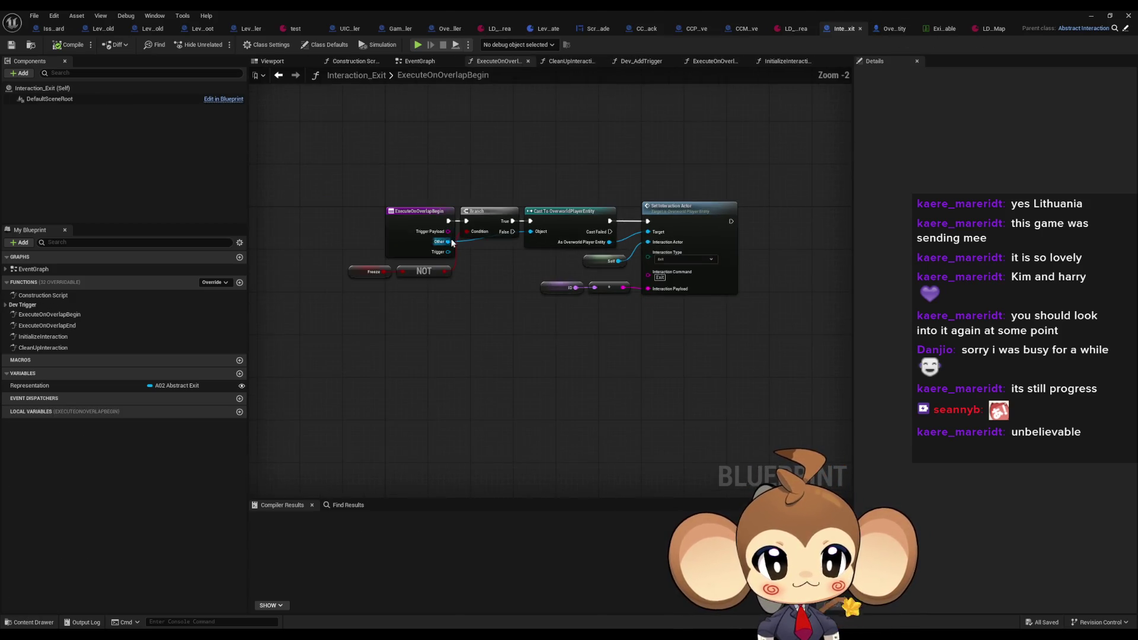
scroll(684, 233, "up", 2)
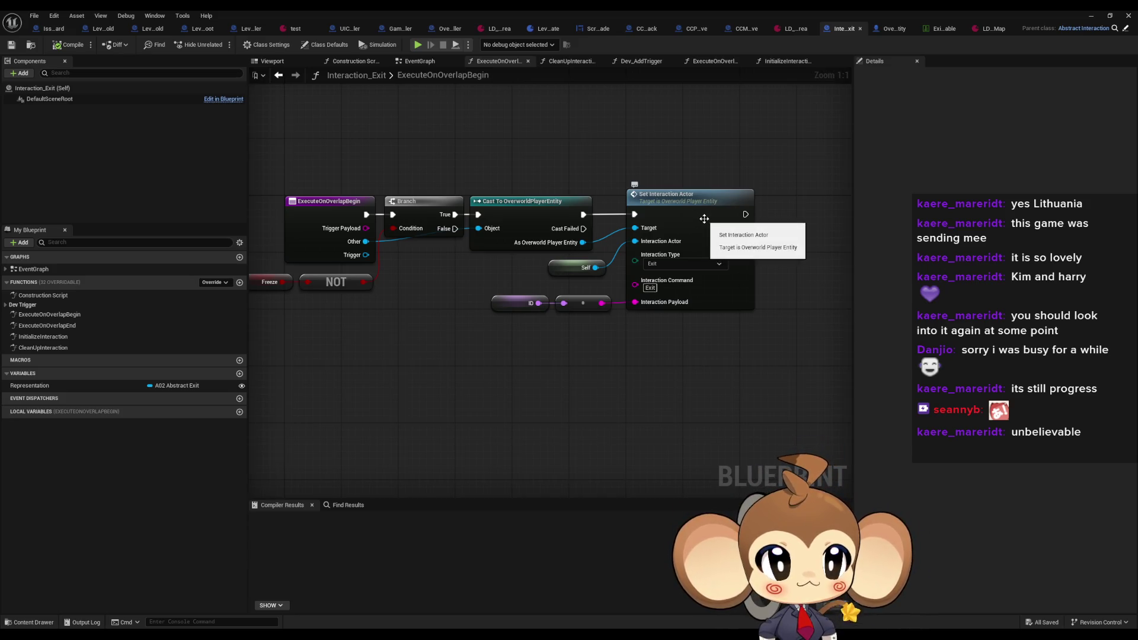
left_click(892, 29)
double_click(723, 339)
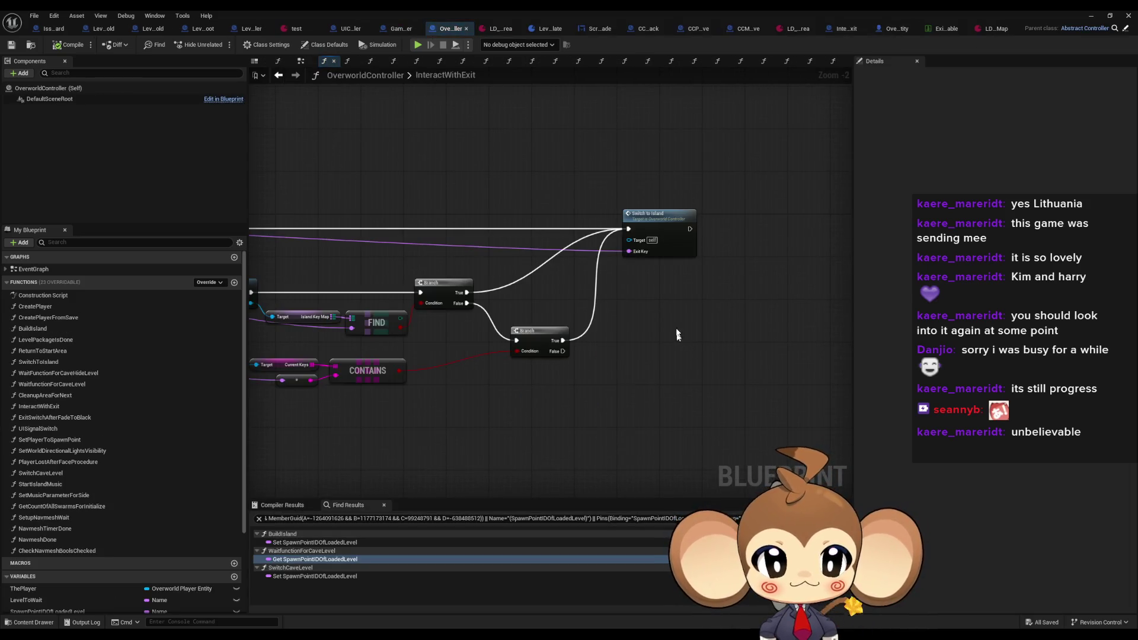
Open the SwitchToIsland definition from InteractWithExit and pan through its later nodes
double_click(659, 228)
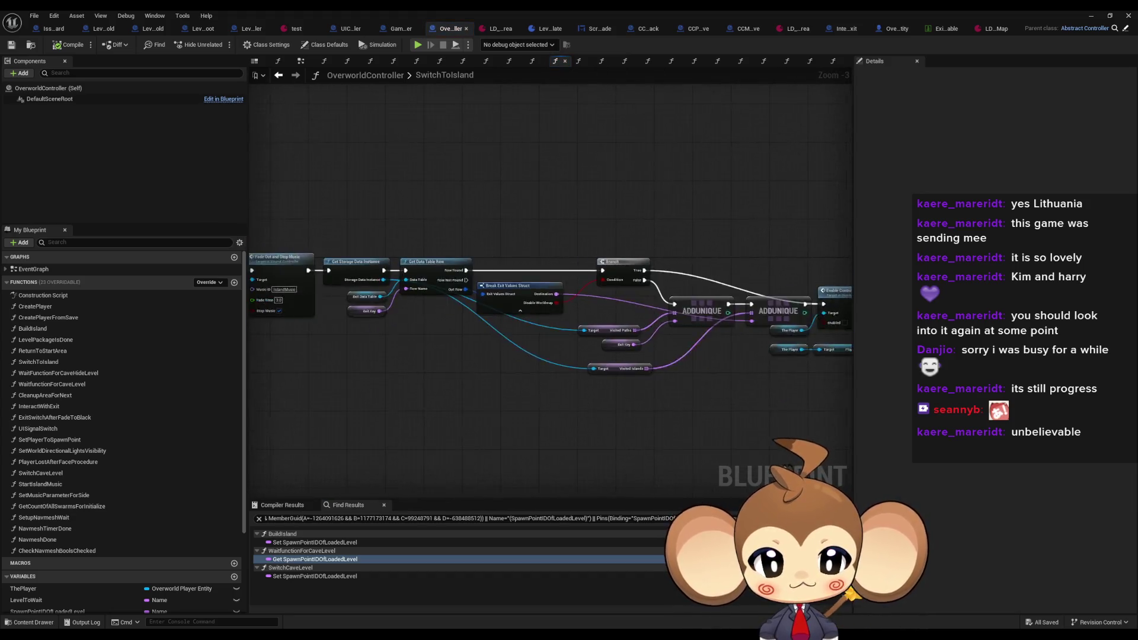
left_click(278, 75)
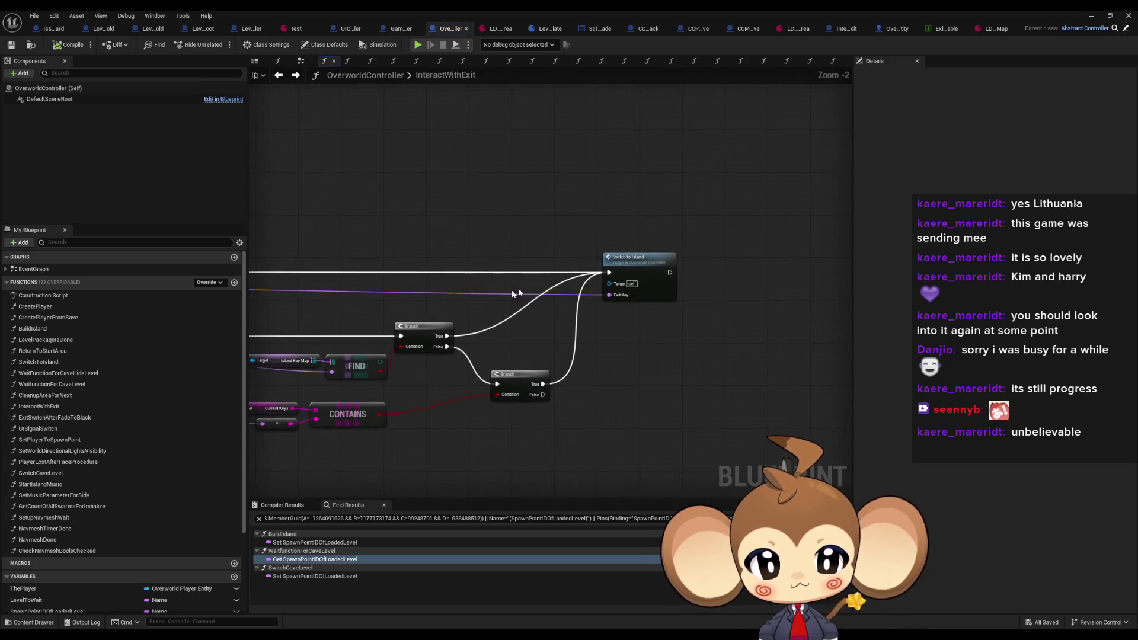
double_click(549, 320)
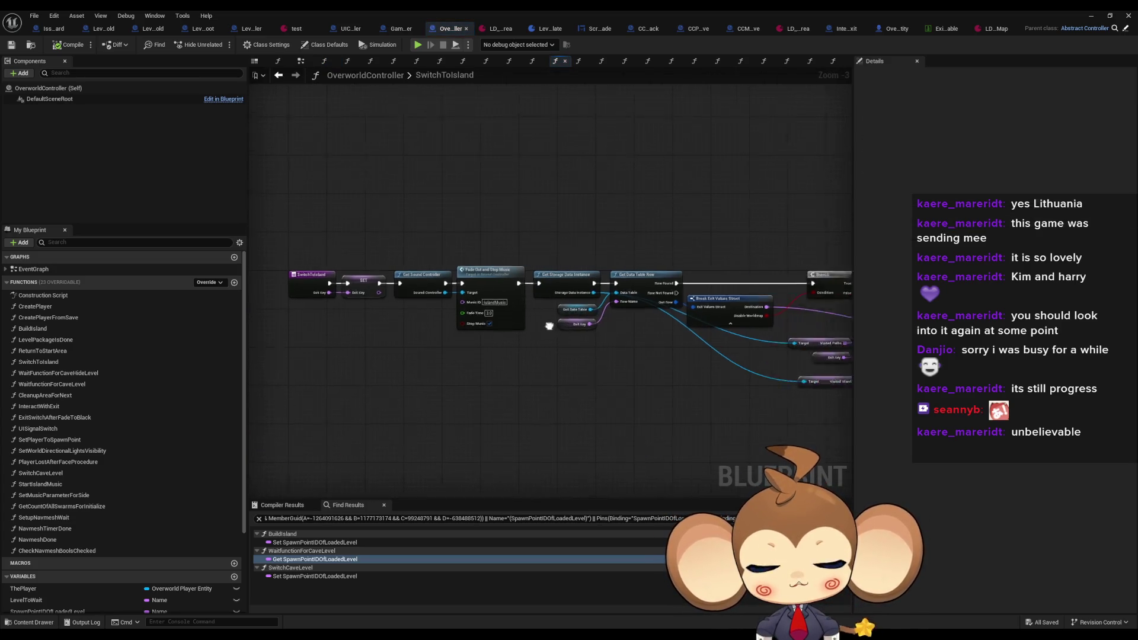
mouse_move(647, 292)
left_mouse_down()
mouse_move(629, 305)
mouse_move(213, 290)
mouse_move(95, 213)
mouse_move(40, 212)
left_mouse_up()
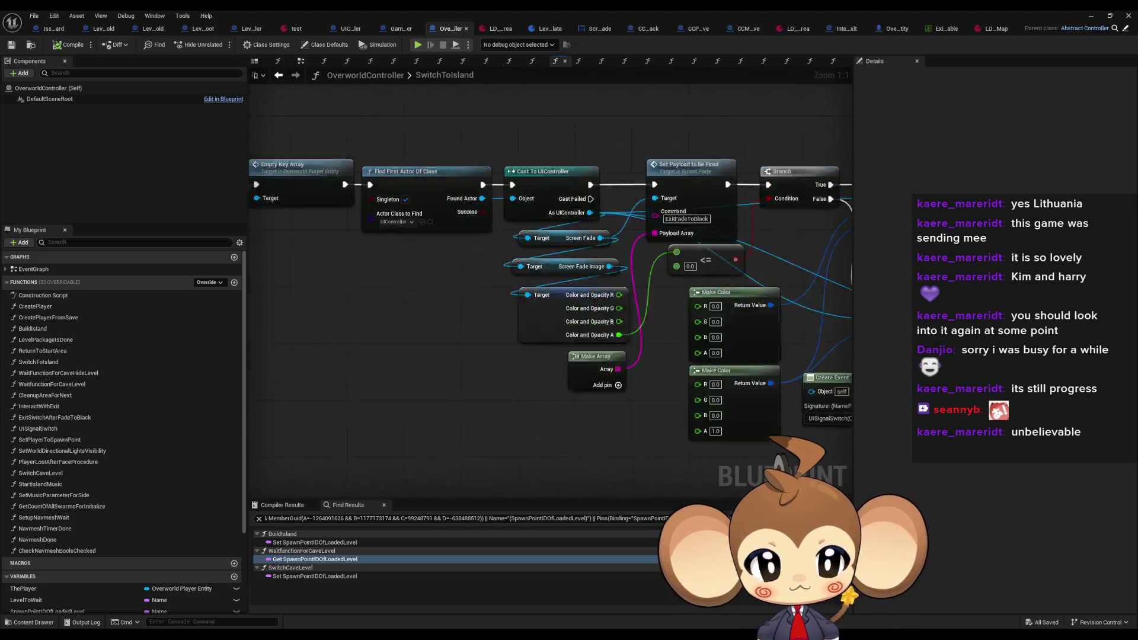
scroll(681, 246, "down", 6)
scroll(526, 280, "up", 4)
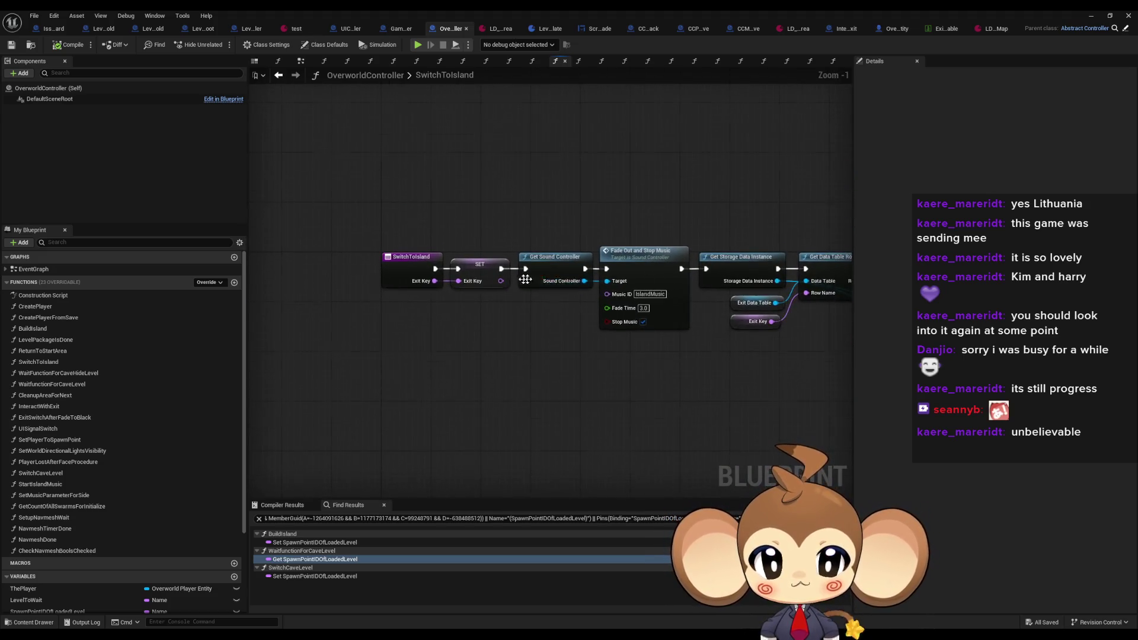
scroll(525, 279, "up", 1)
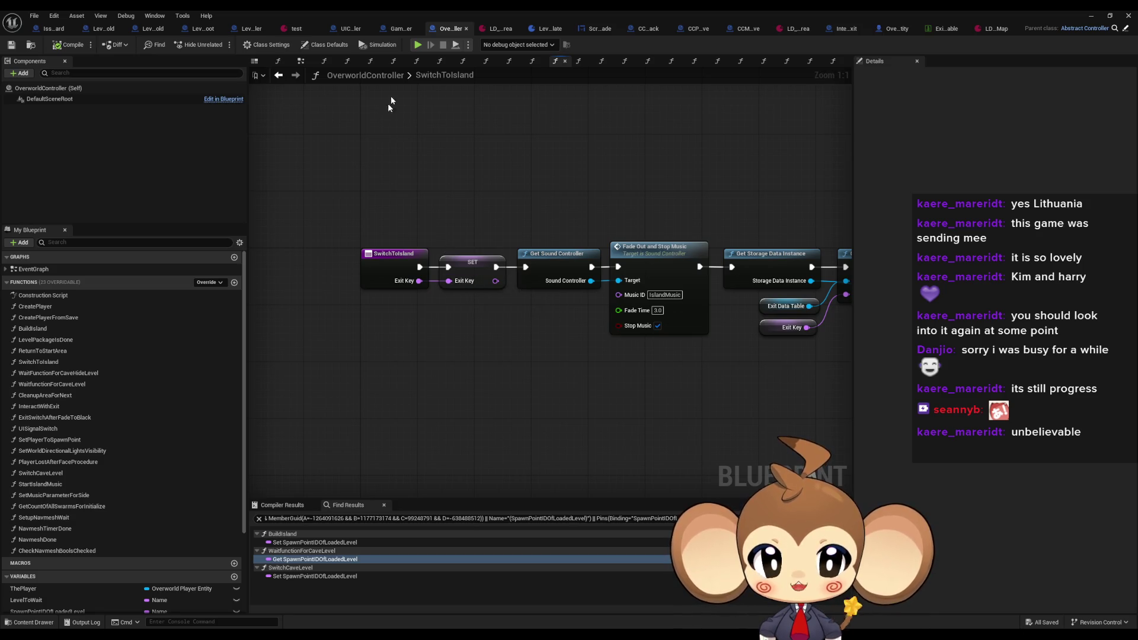
Re-enter InteractWithExit from OverworldPlayerEntity and inspect its Get Data Table Row, Branch, FIND and CONTAINS nodes
left_click(877, 30)
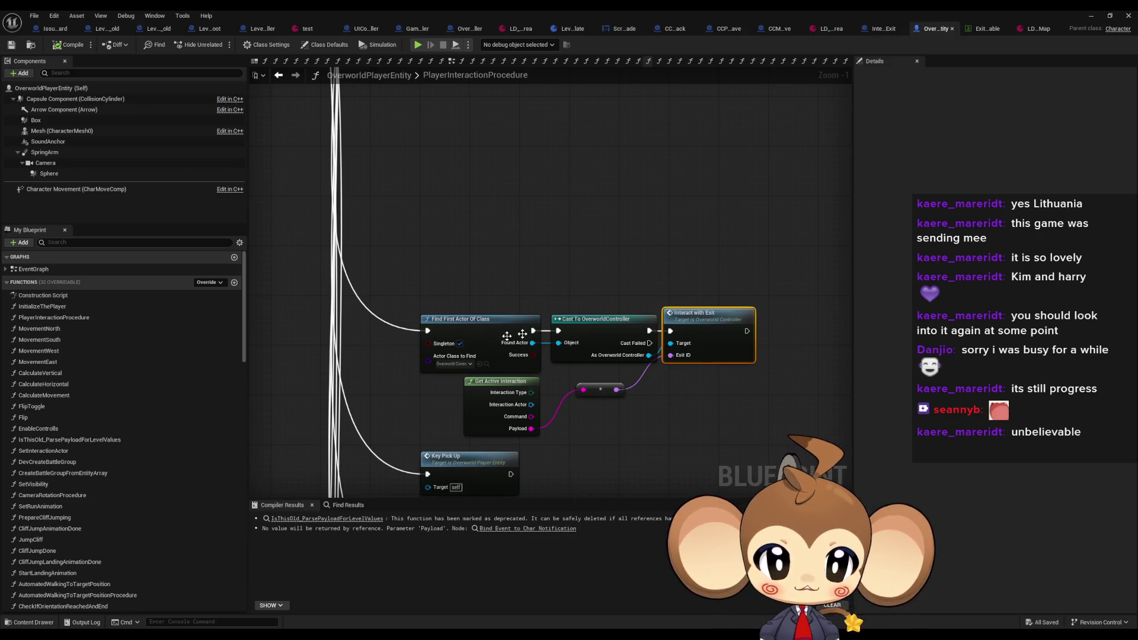
double_click(714, 334)
scroll(680, 348, "down", 4)
scroll(587, 300, "up", 5)
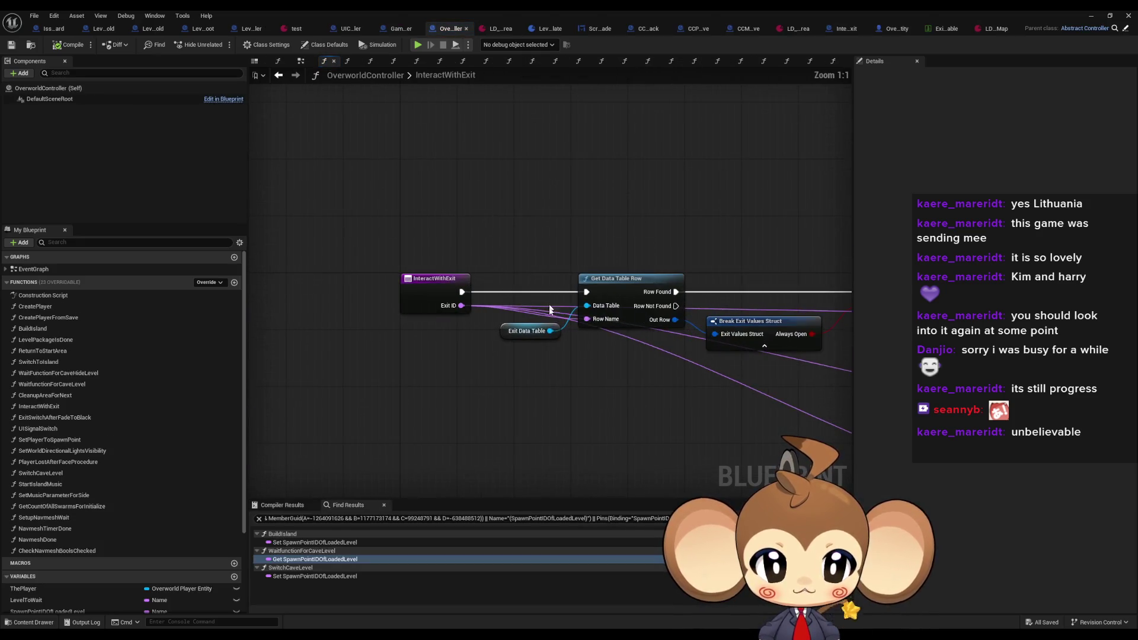
left_click(611, 279)
left_click_drag(710, 316, 500, 274)
left_click(682, 237)
left_click_drag(681, 238, 468, 236)
left_click_drag(748, 239, 265, 218)
In SwitchToIsland, inspect Get Sound Controller, ADDUNIQUE, Enable Controlls and Execute Command VE nodes
double_click(671, 208)
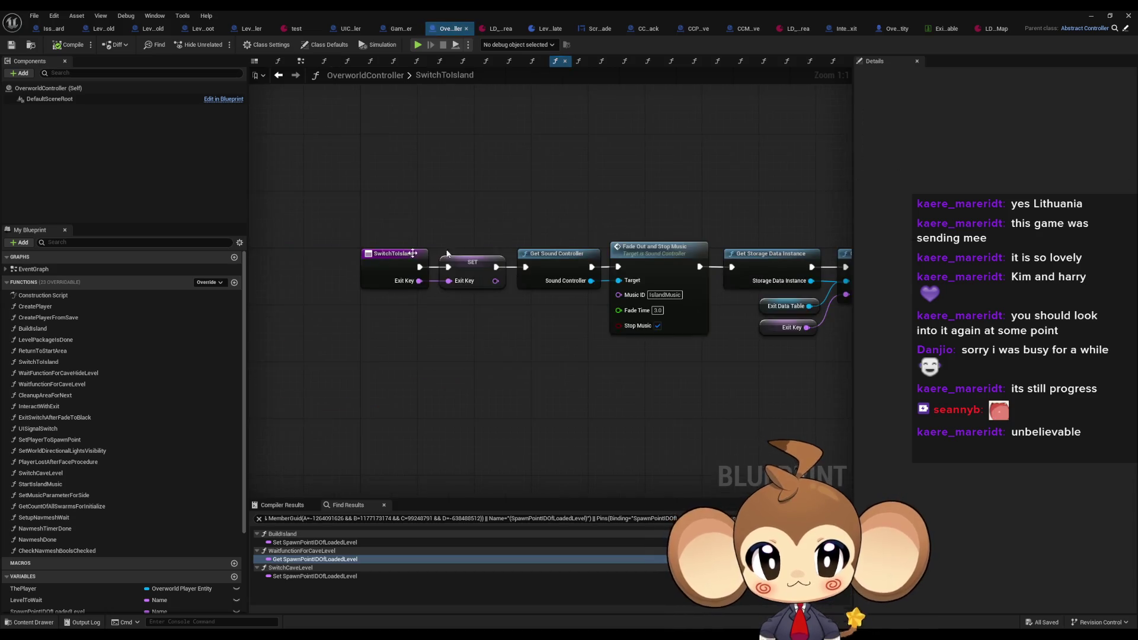
left_click(531, 261)
mouse_move(643, 216)
left_mouse_down()
mouse_move(691, 213)
mouse_move(610, 244)
mouse_move(358, 178)
left_mouse_up()
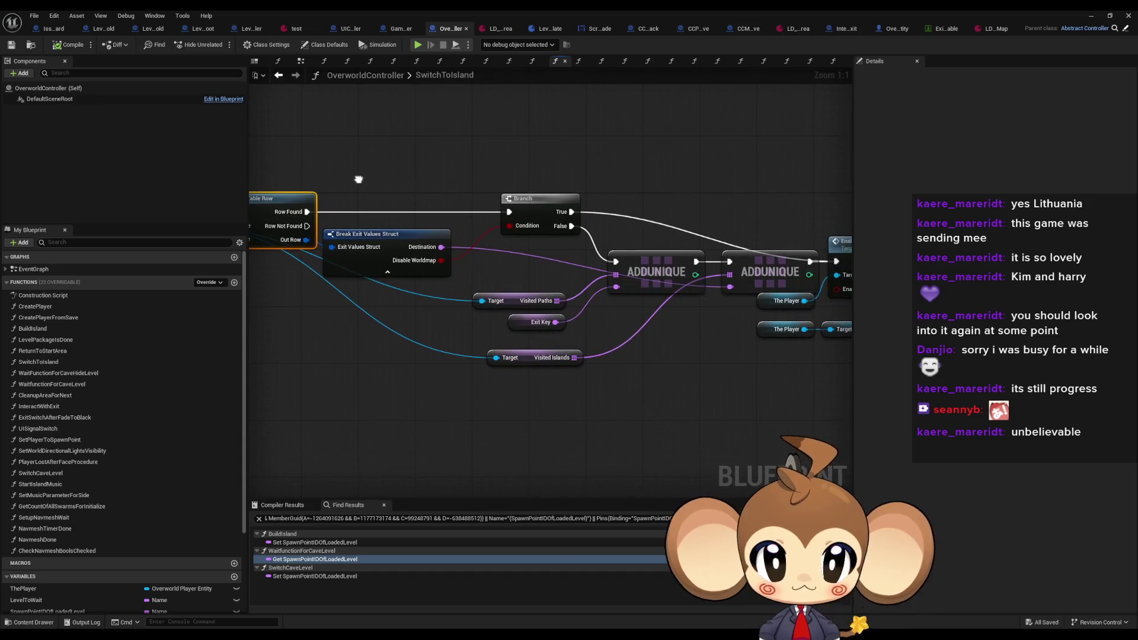
mouse_move(593, 341)
left_mouse_down()
mouse_move(662, 303)
mouse_move(821, 254)
left_mouse_up()
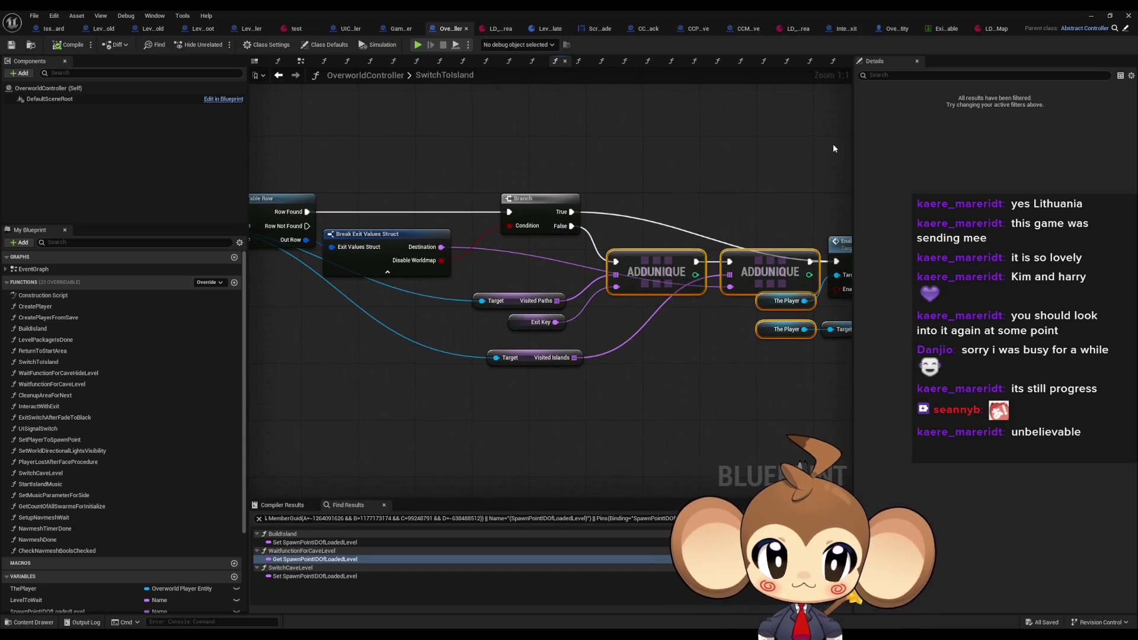
left_click(517, 289)
left_click_drag(841, 197, 565, 190)
left_click(714, 236)
left_click_drag(714, 236, 568, 225)
left_click_drag(683, 191, 514, 180)
Follow the Cast To UIController, screen fade and Bind Event to UISignal nodes into UISignalSwitch
left_click(630, 190)
mouse_move(630, 191)
left_mouse_down()
mouse_move(465, 189)
mouse_move(460, 144)
left_mouse_up()
left_click_drag(474, 196, 382, 202)
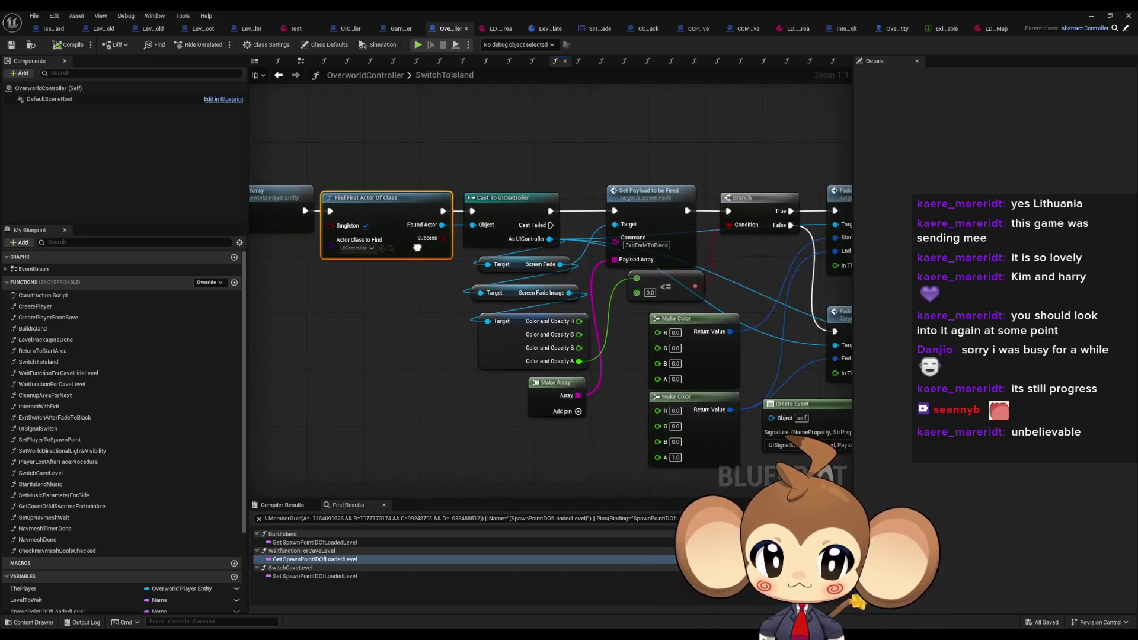
left_click_drag(686, 225, 507, 233)
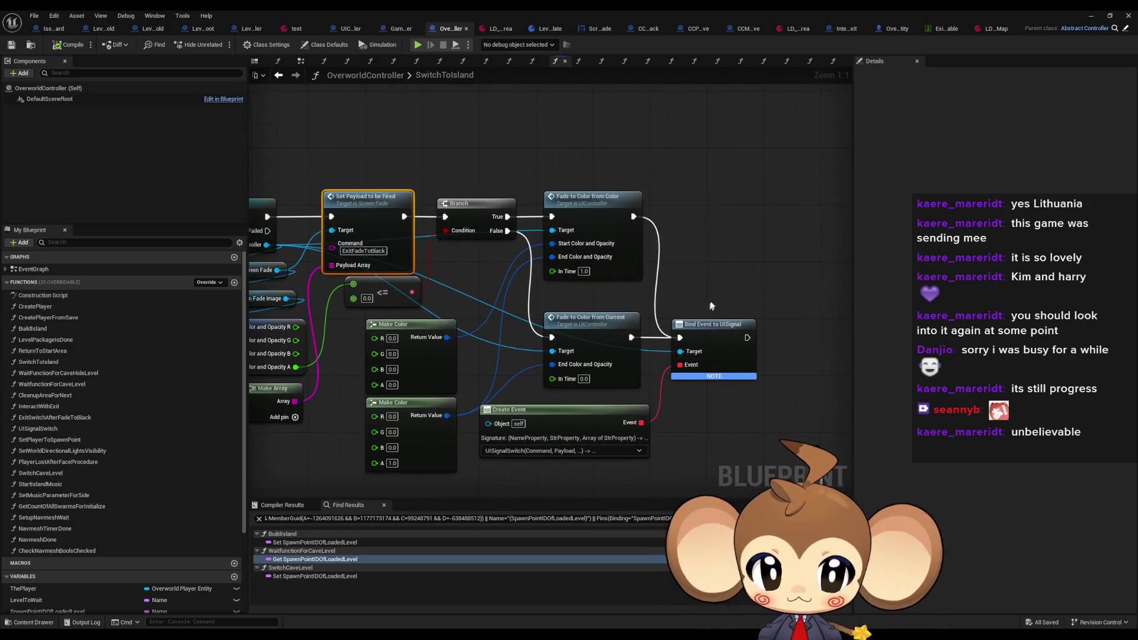
left_click(709, 355)
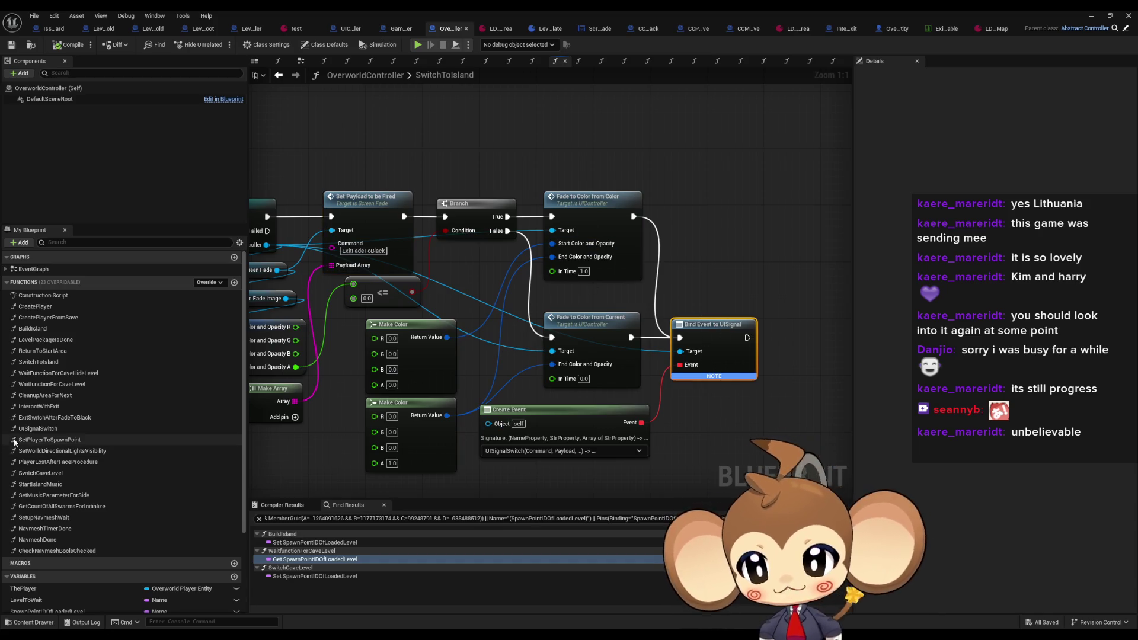
double_click(39, 428)
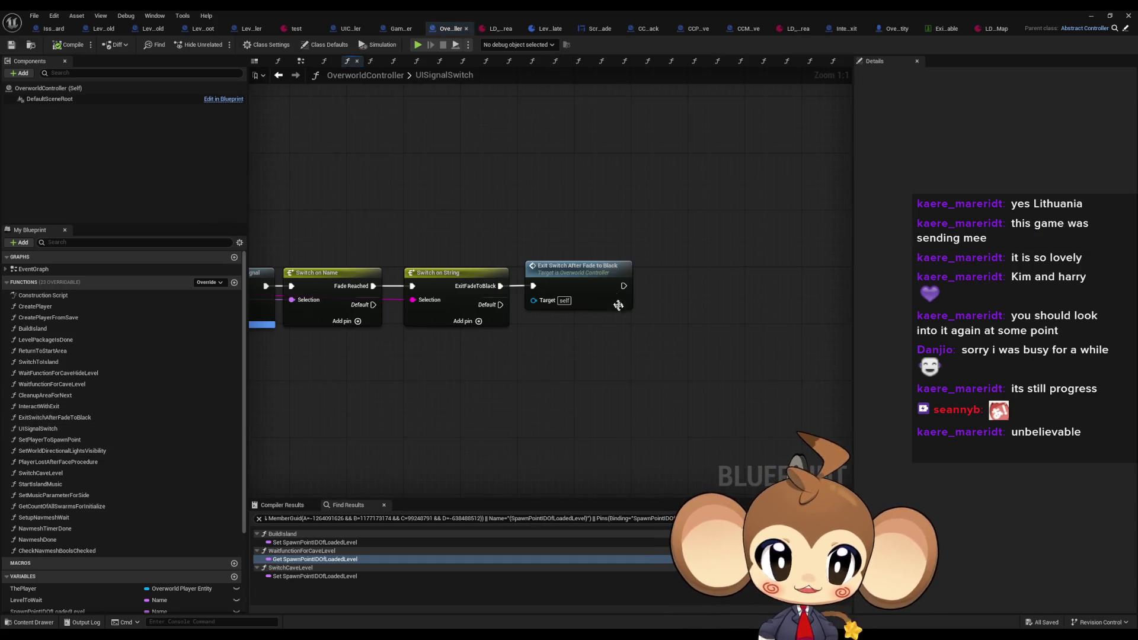
Inspect ExitSwitchAfterFadeToBlack's Switch Level, Load Levels and Build Island nodes, then return to the main editor
double_click(604, 282)
scroll(604, 282, "down", 2)
left_click_drag(451, 302, 652, 373)
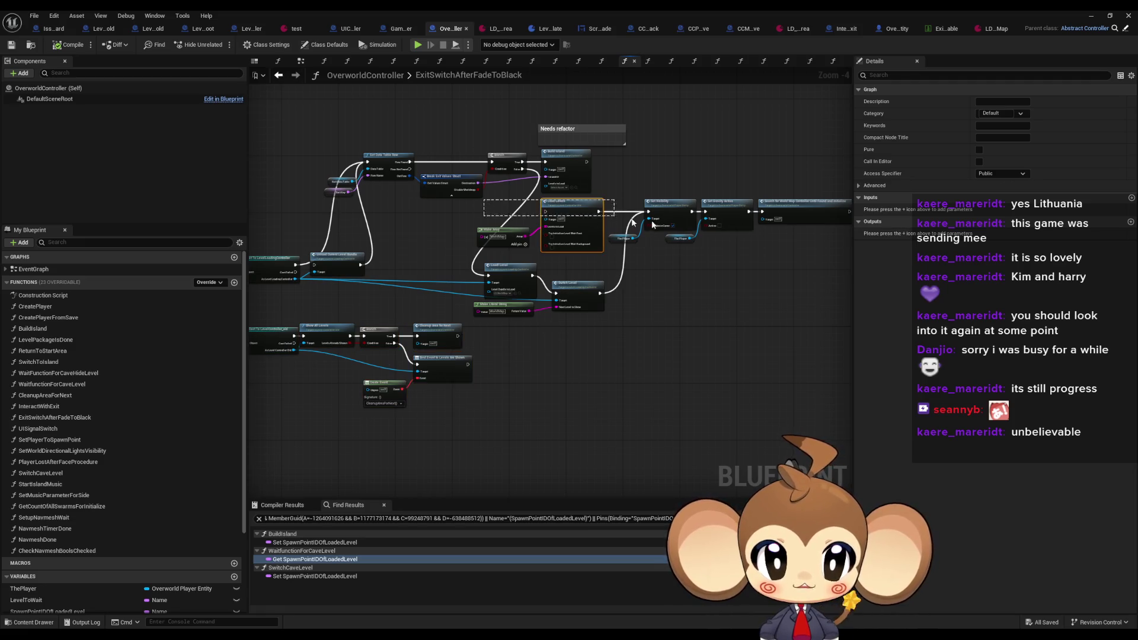
left_click(557, 287)
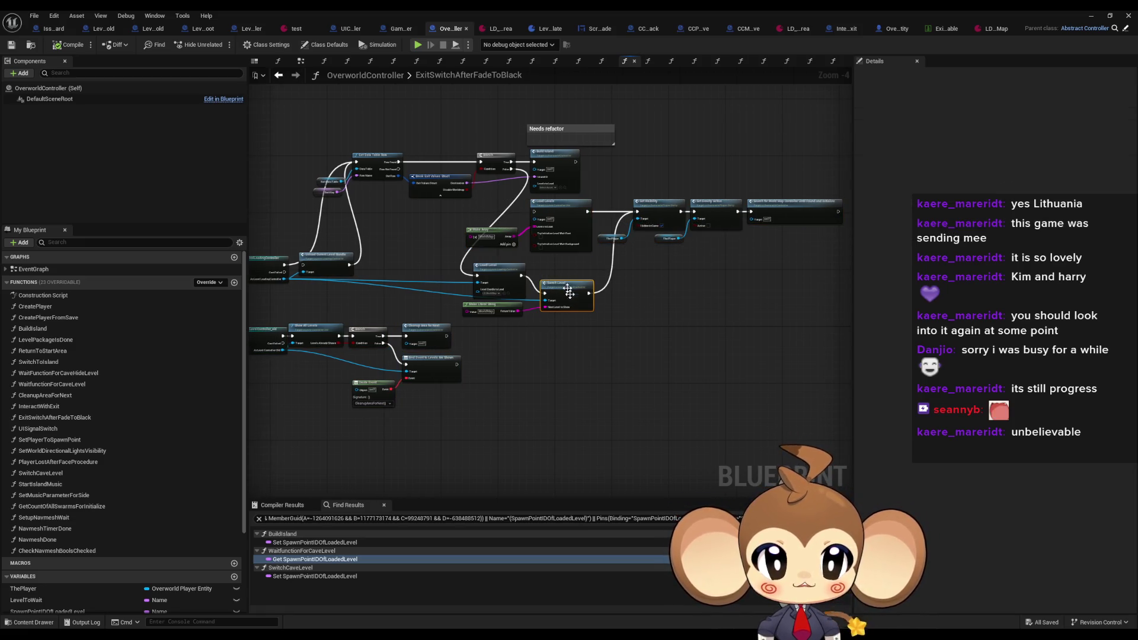
left_click_drag(533, 255, 509, 234)
scroll(568, 253, "up", 3)
left_click(552, 149)
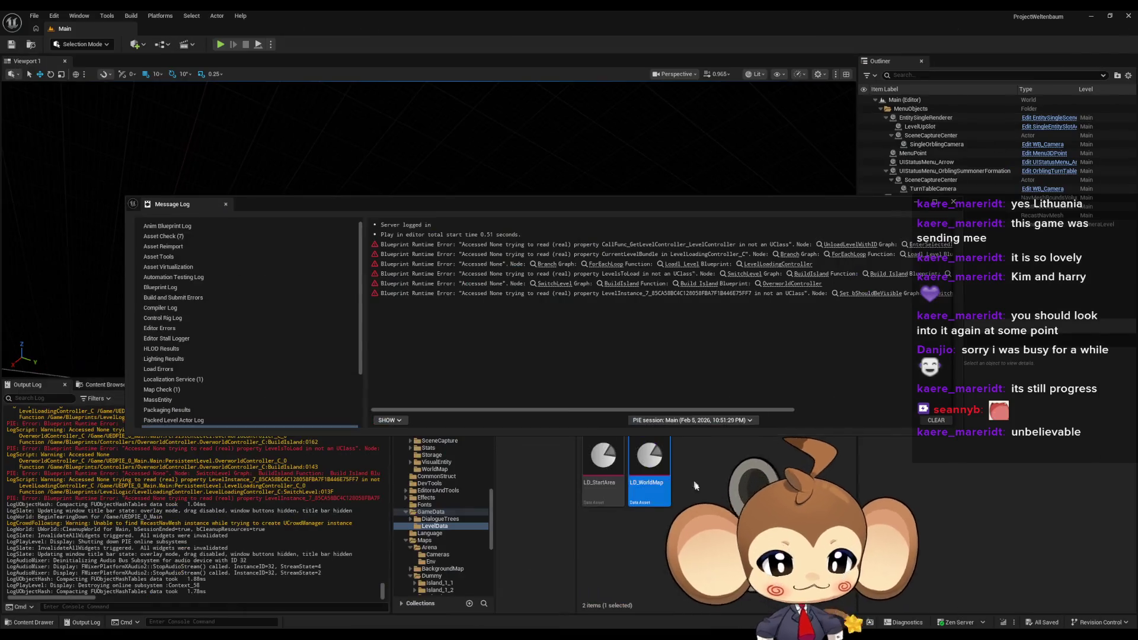
left_click(695, 485)
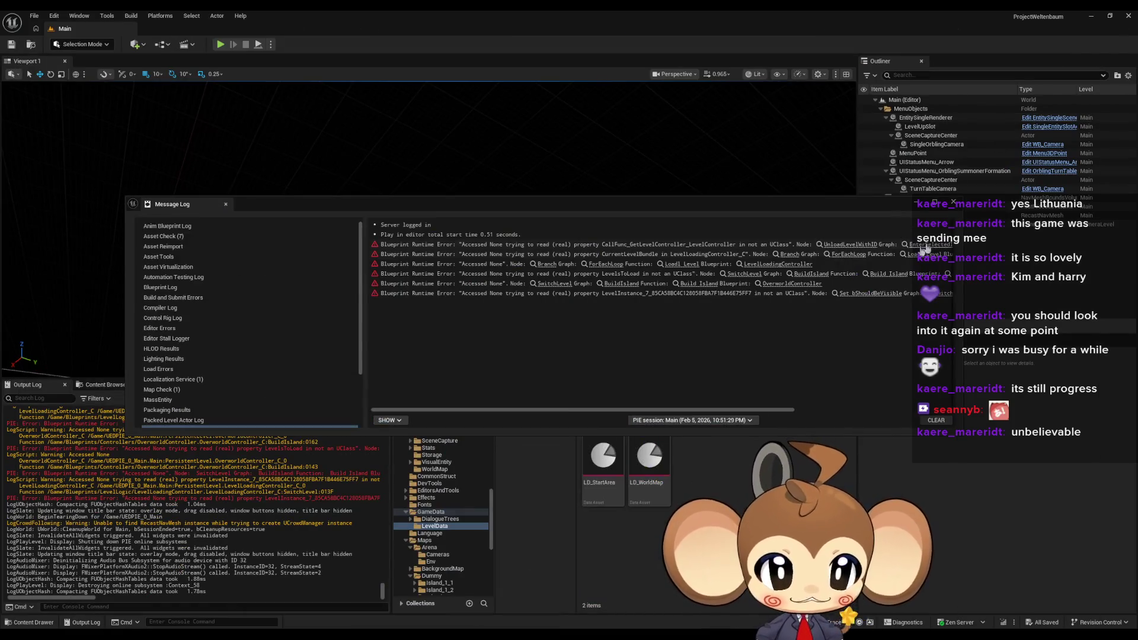
Browse Content > Maps > Worldmap and select the WorldMap level
left_click(649, 411)
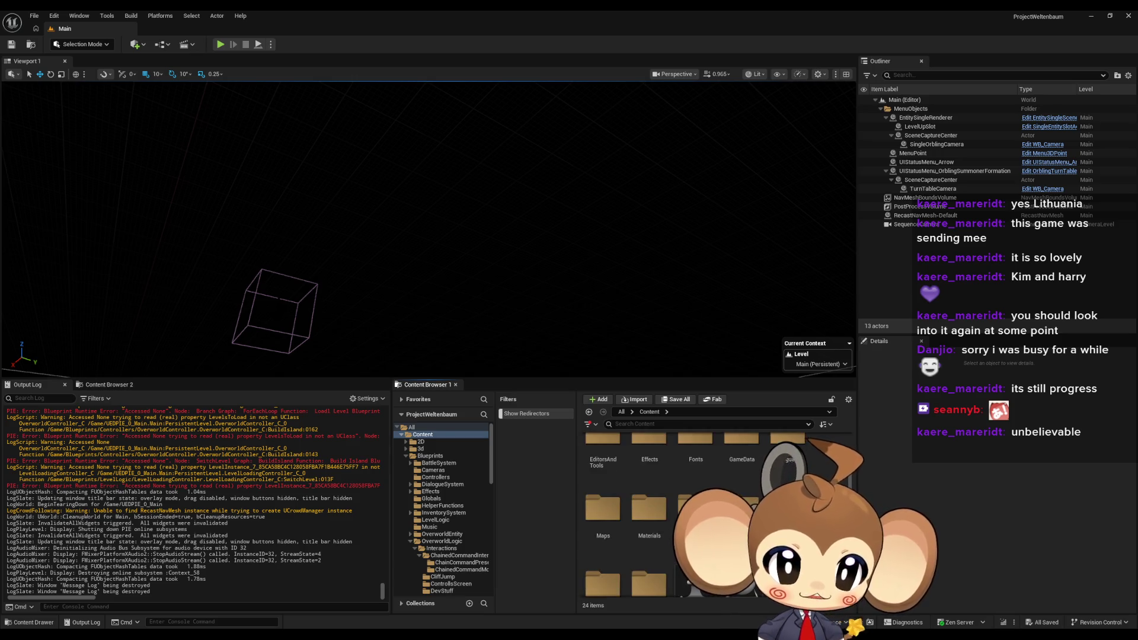
double_click(603, 509)
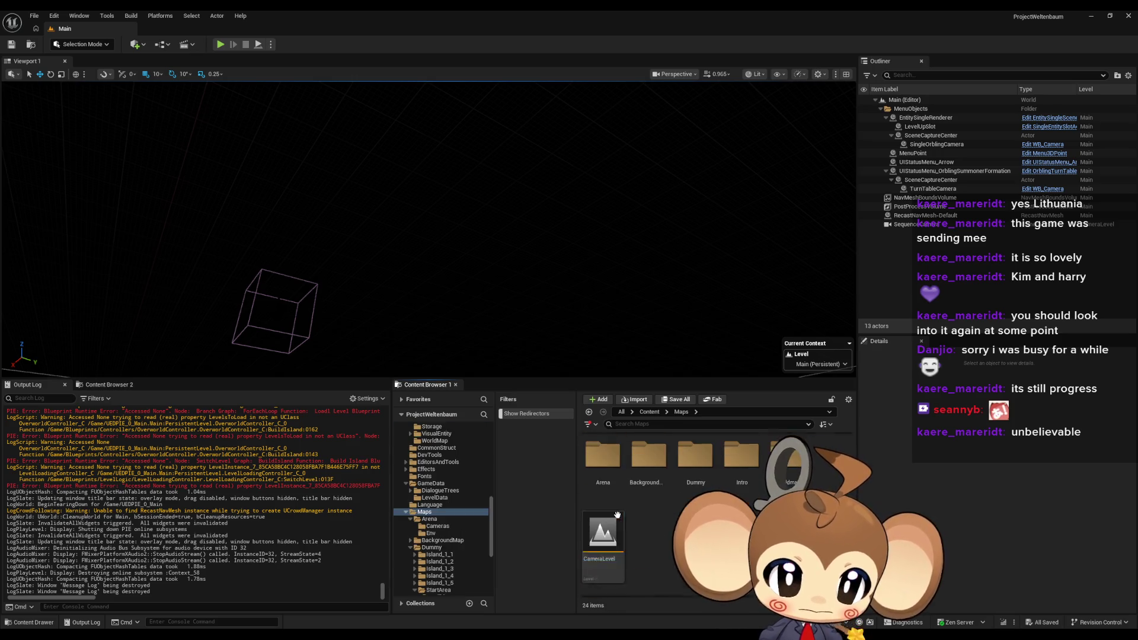
double_click(787, 455)
left_click(592, 466)
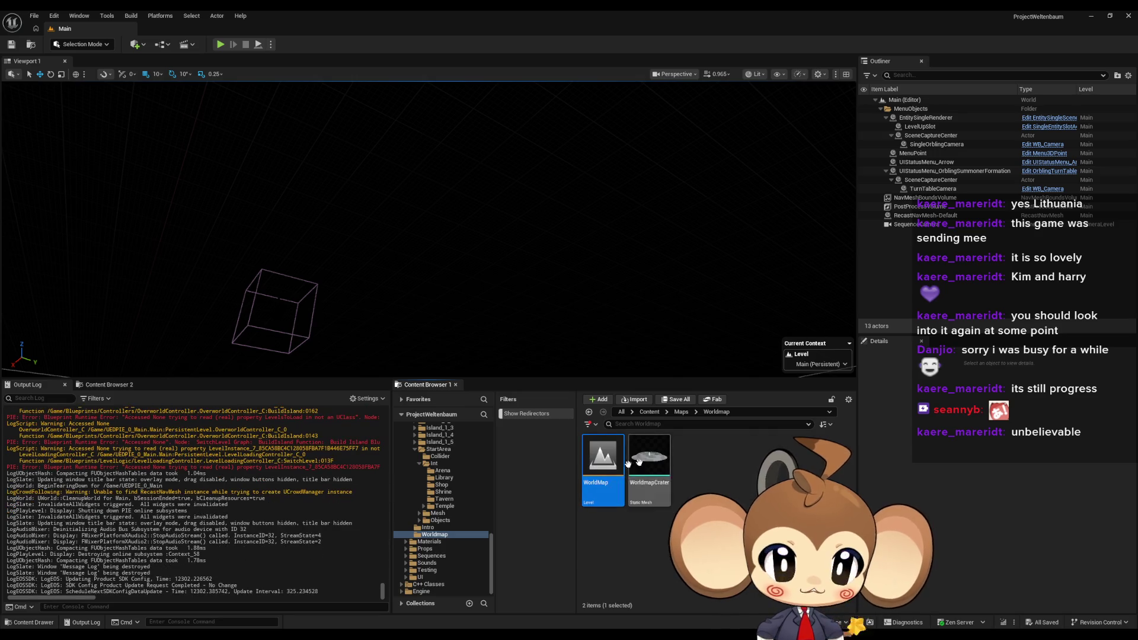
Go back to Content and open Blueprints > WorldMap
left_click(650, 412)
double_click(695, 455)
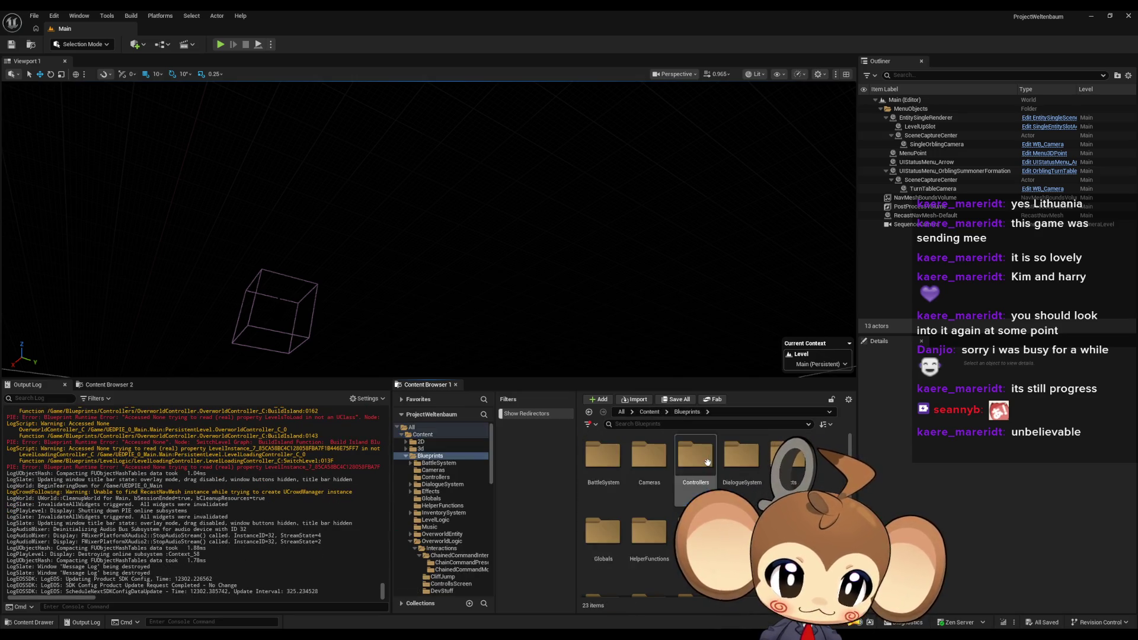
scroll(646, 520, "down", 3)
left_click(647, 520)
double_click(647, 520)
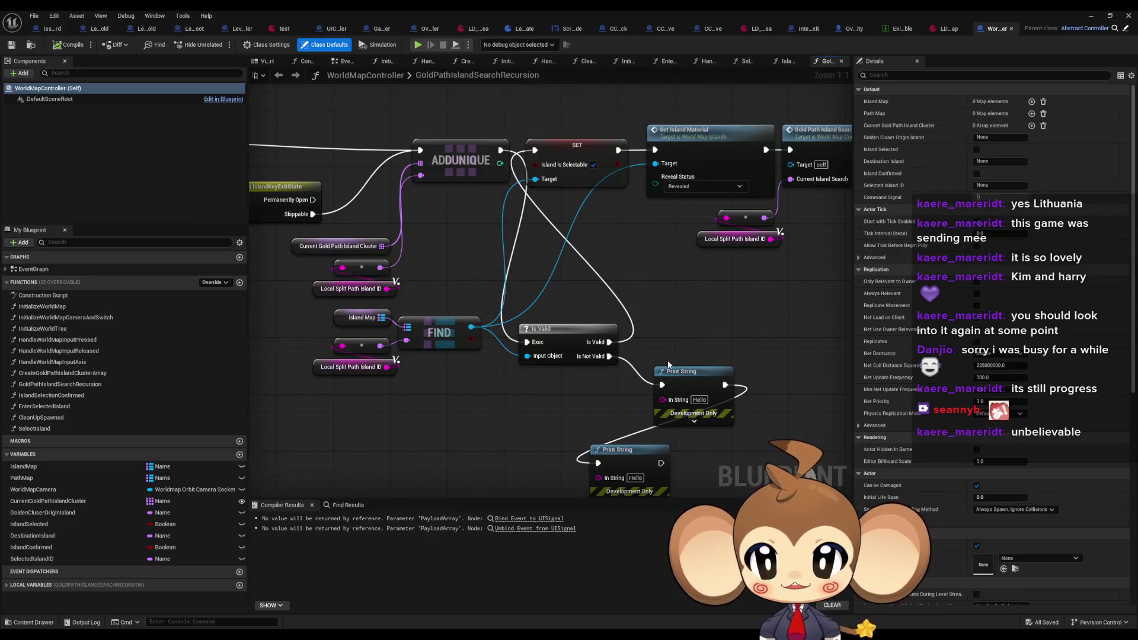
Open WorldMapController's SelectIsland and EnterSelectedIsland function graphs
scroll(624, 391, "down", 6)
scroll(407, 342, "up", 1)
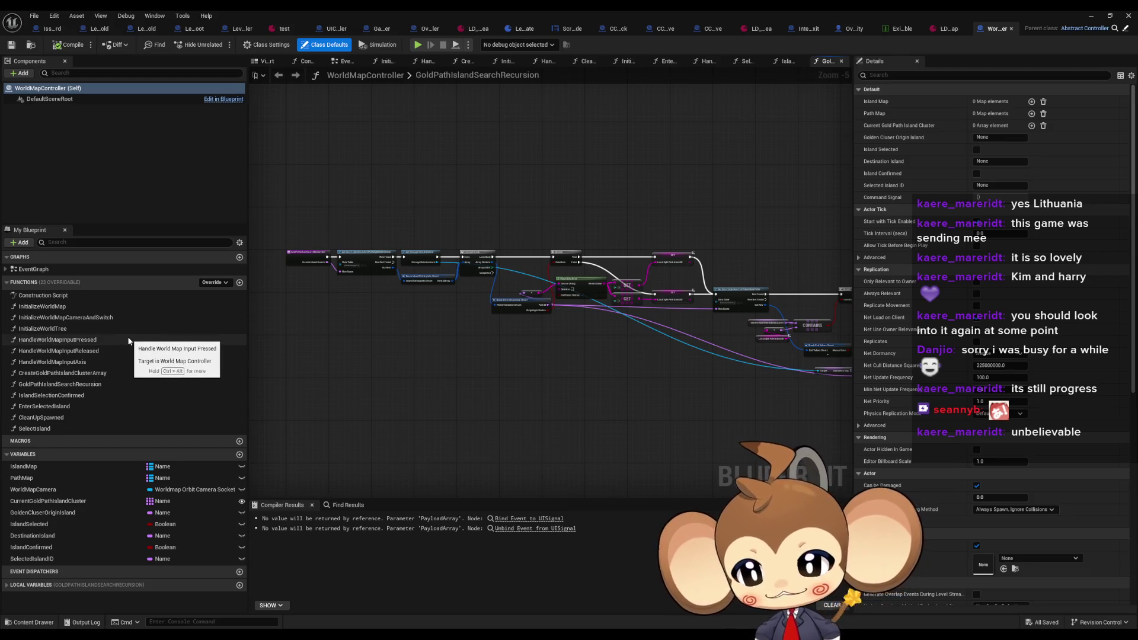
double_click(36, 428)
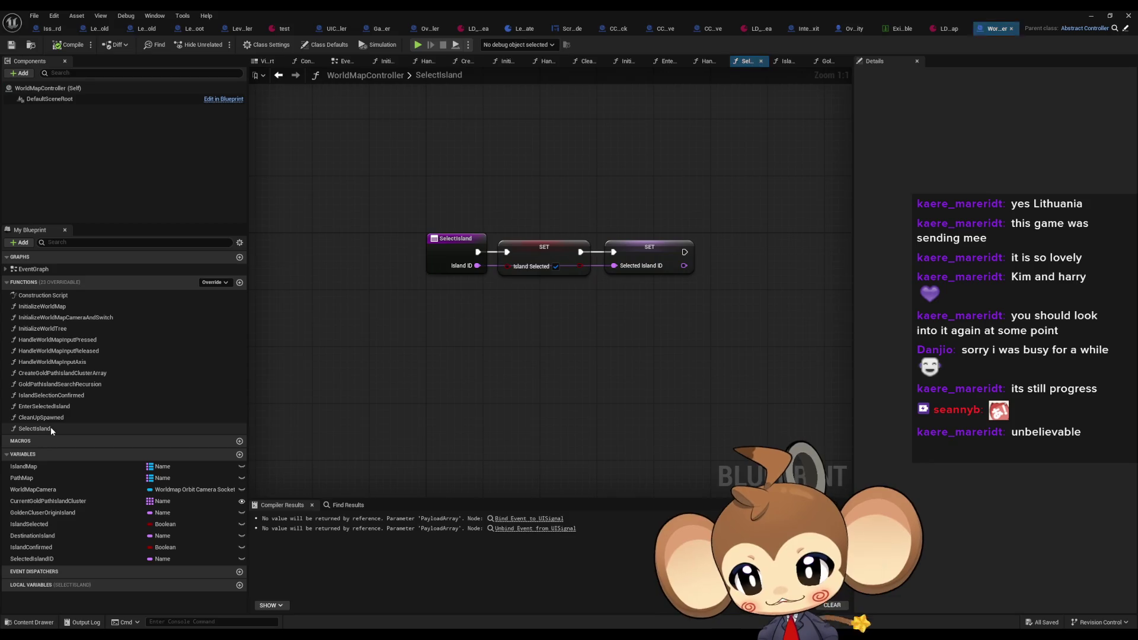
double_click(44, 407)
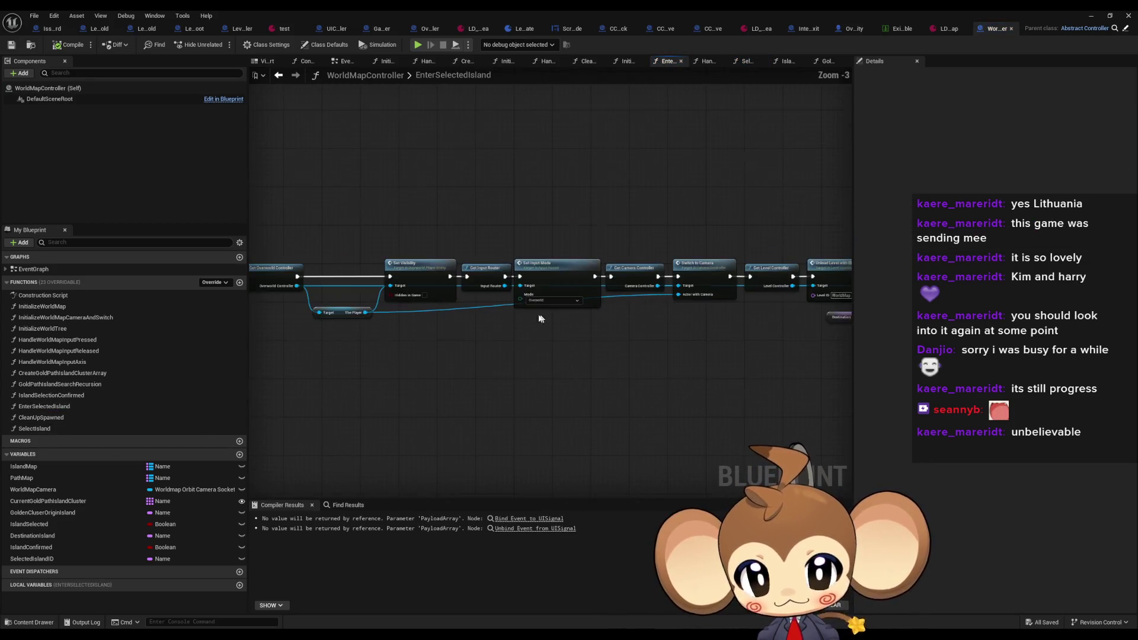
Inspect the Get UIController and Clean Up Spawned nodes, then open CleanUpSpawned's World Map Camera logic
left_click(417, 267)
left_click(557, 279)
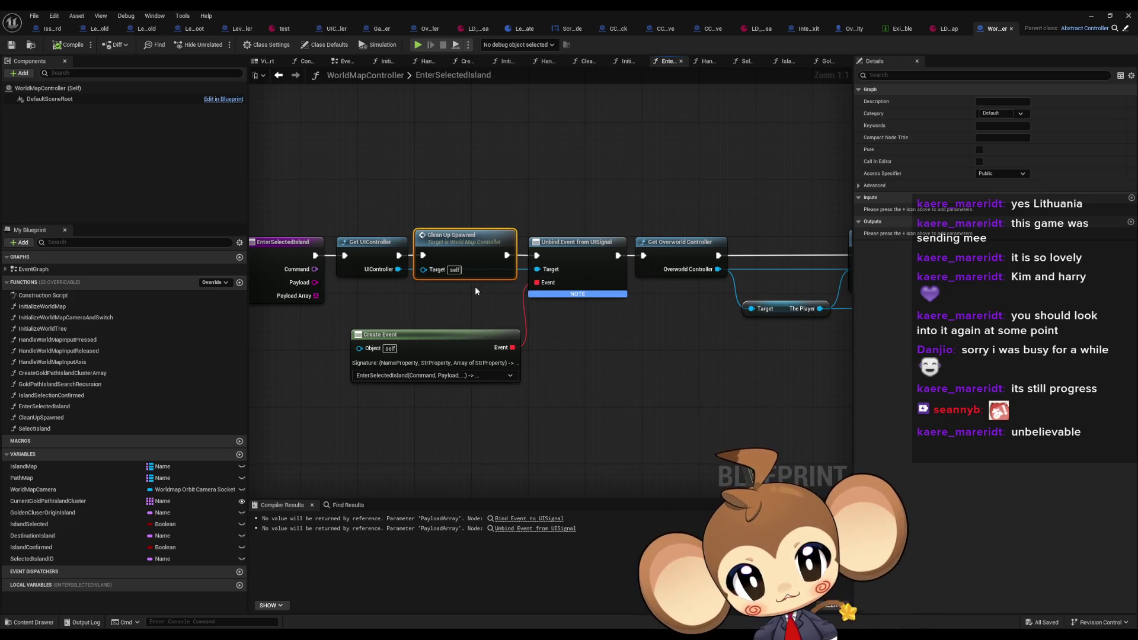
double_click(455, 245)
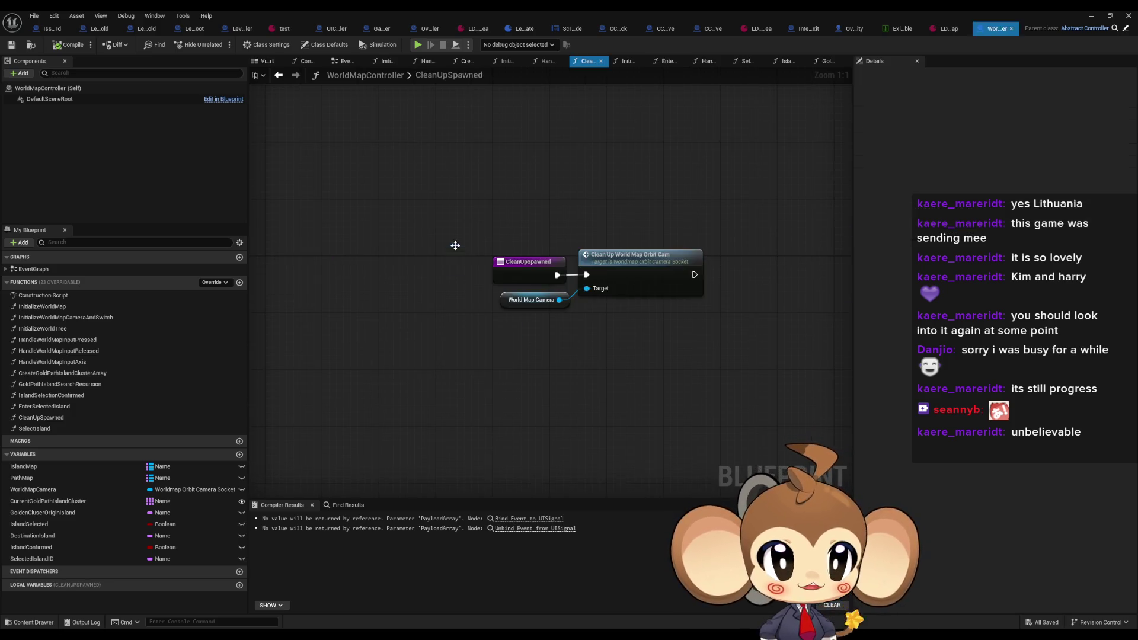
left_click(537, 301)
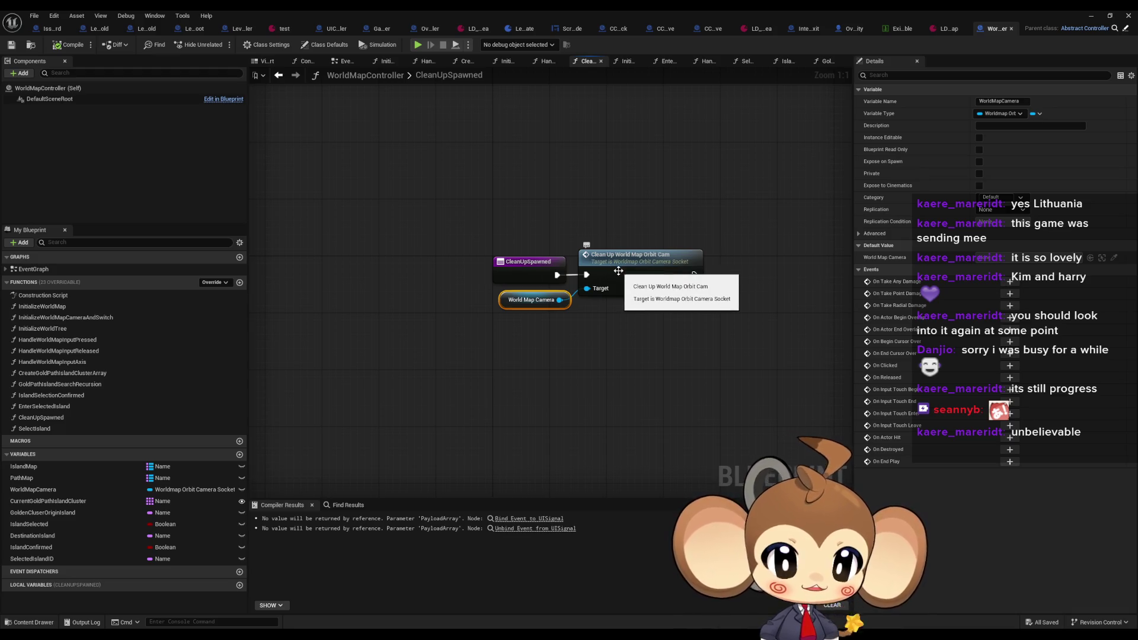
Add a 'worldmap spawned handle' comment note to the IssueBoard, then go back to WorldMapController
left_click(52, 29)
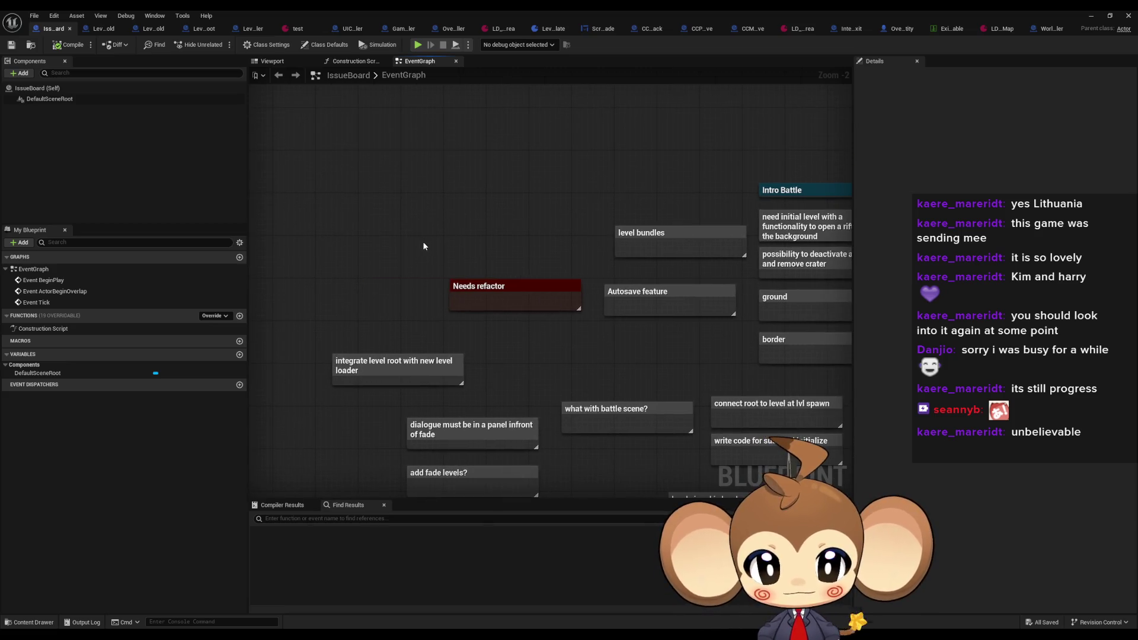
type("c")
type("world")
type("map spawne")
type("d c")
key("BackSpace")
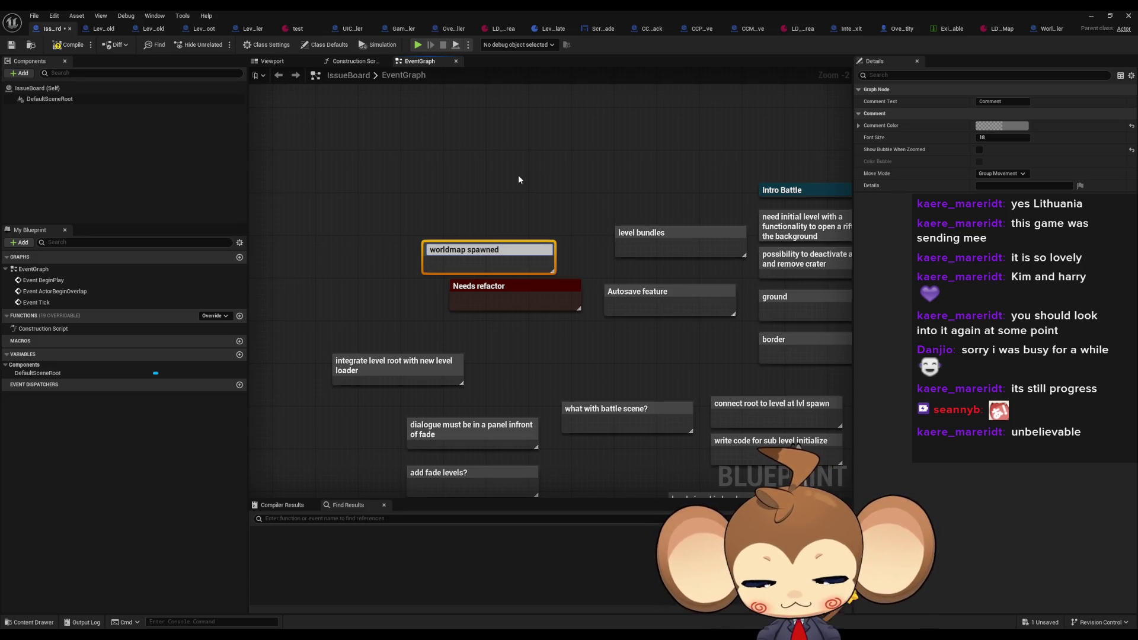
type("handle")
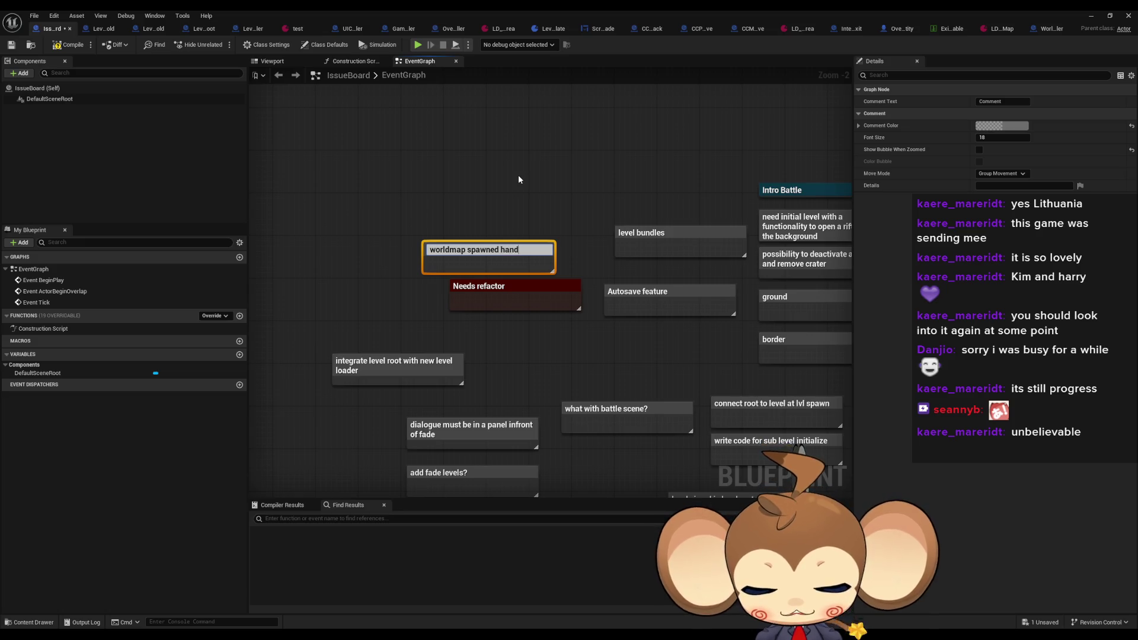
key("Return")
left_click(521, 179)
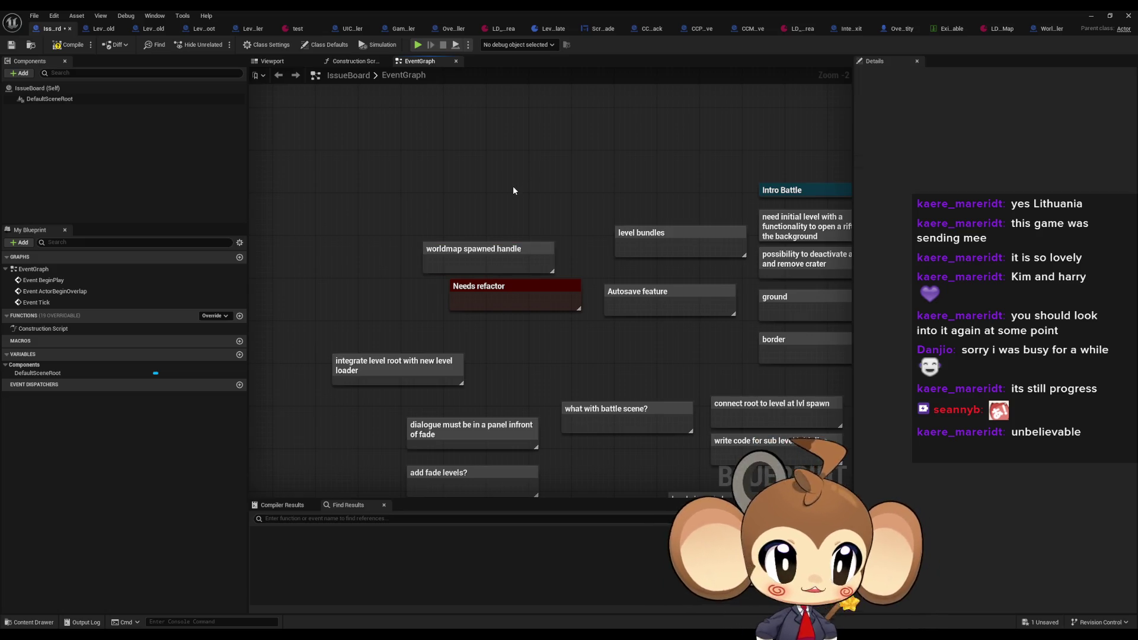
left_click(1050, 28)
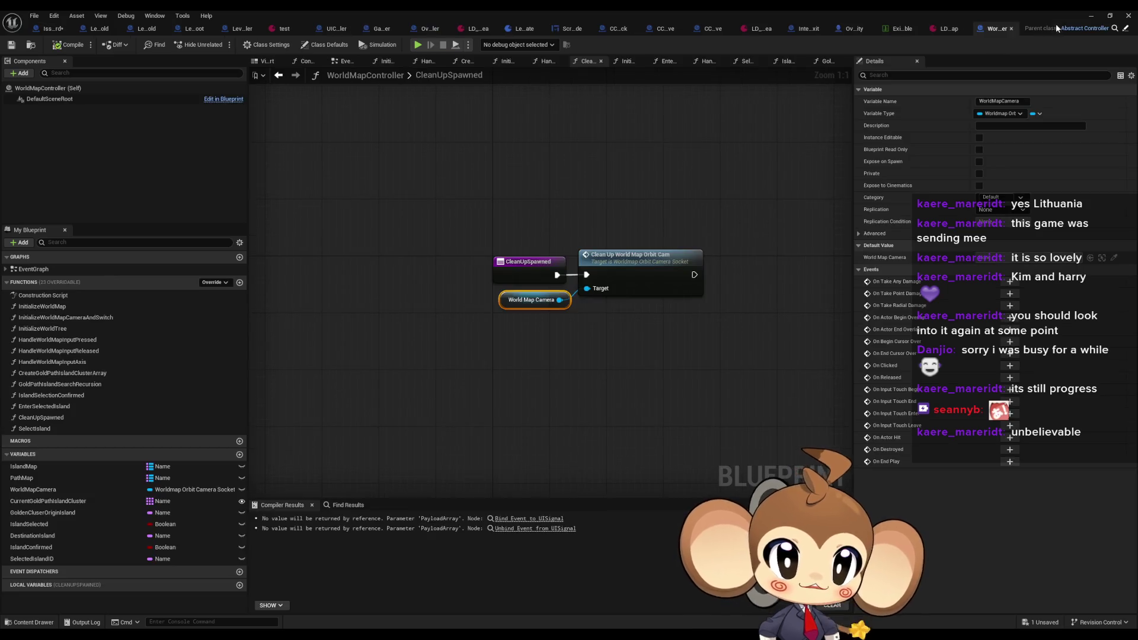
Return to EnterSelectedIsland and inspect the Set Visibility, Get Input Router and Set Input Mode nodes
left_click(279, 75)
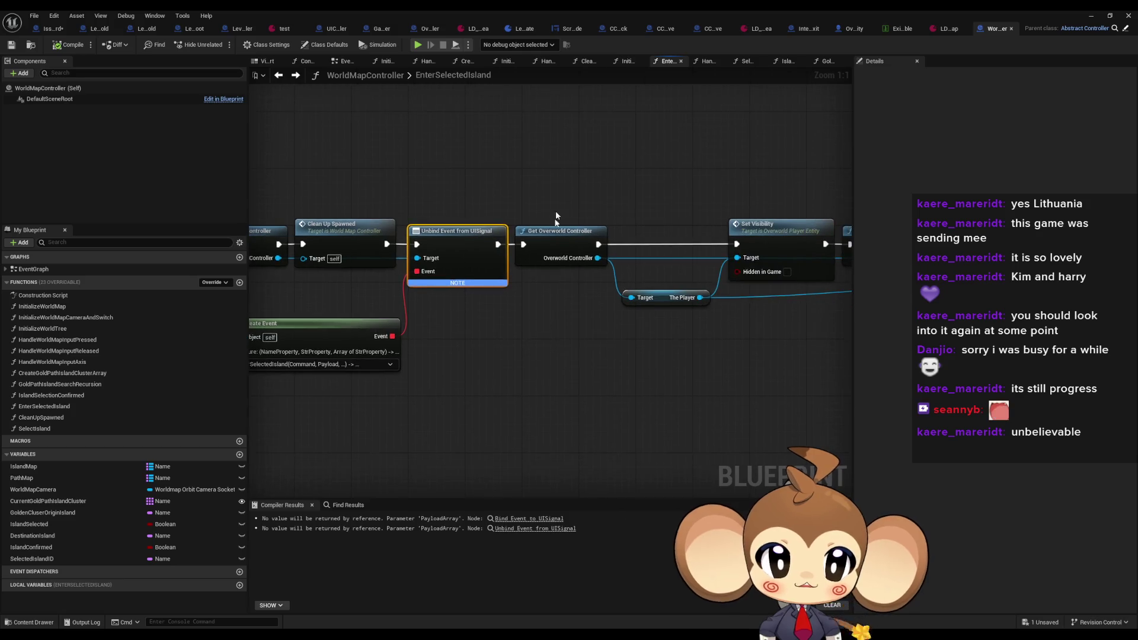
mouse_move(444, 158)
left_mouse_down()
mouse_move(531, 277)
mouse_move(473, 293)
mouse_move(463, 307)
left_mouse_up()
left_click(620, 218)
mouse_move(704, 319)
left_mouse_down()
mouse_move(536, 322)
mouse_move(731, 320)
left_mouse_up()
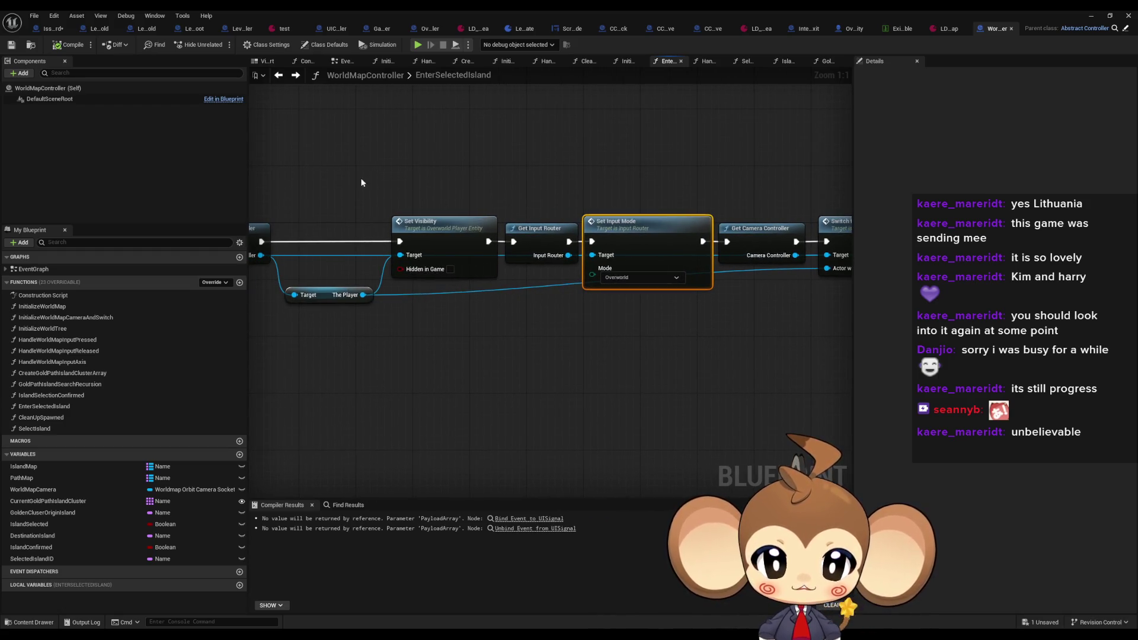
left_click(444, 221)
left_click_drag(450, 231, 622, 226)
mouse_move(407, 167)
left_mouse_down()
mouse_move(644, 317)
mouse_move(401, 316)
left_mouse_up()
left_click(368, 218)
left_click(457, 222)
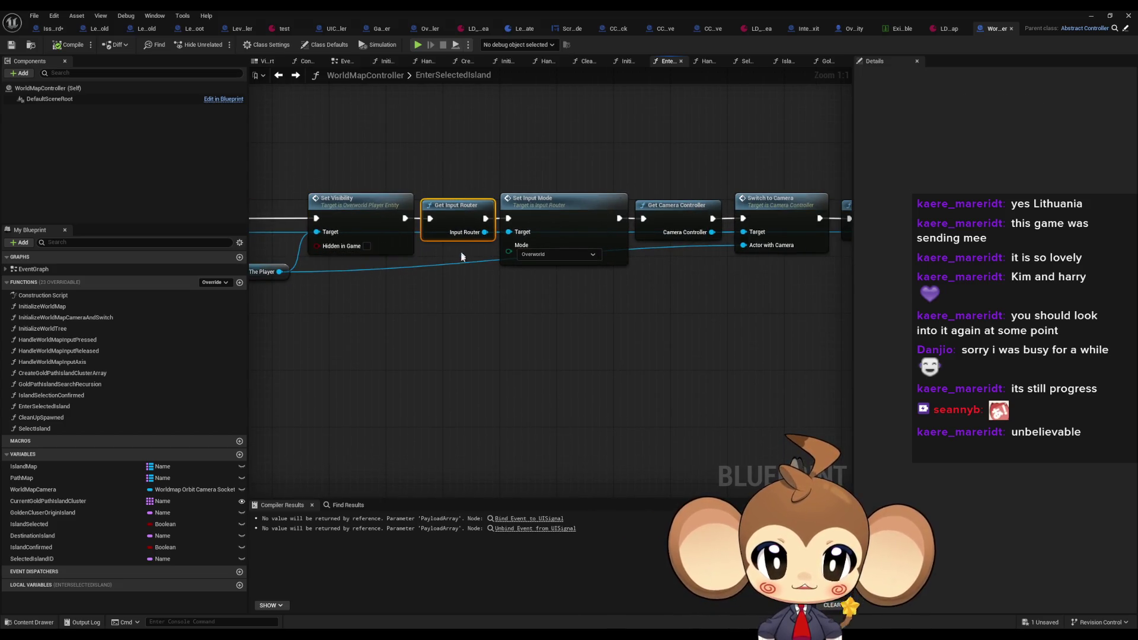
left_click_drag(528, 214, 453, 214)
left_click(454, 215)
Inspect the camera nodes, Get Camera Controller and Switch to Camera, then Get Level Controller
left_click_drag(530, 312, 438, 305)
left_click(504, 214)
left_click(604, 208)
left_click_drag(664, 178, 510, 197)
left_click(557, 232)
Examine Unload Level with ID, Build Island, Switch on Name and Reset Battle Group further along the chain
left_click_drag(574, 312, 411, 301)
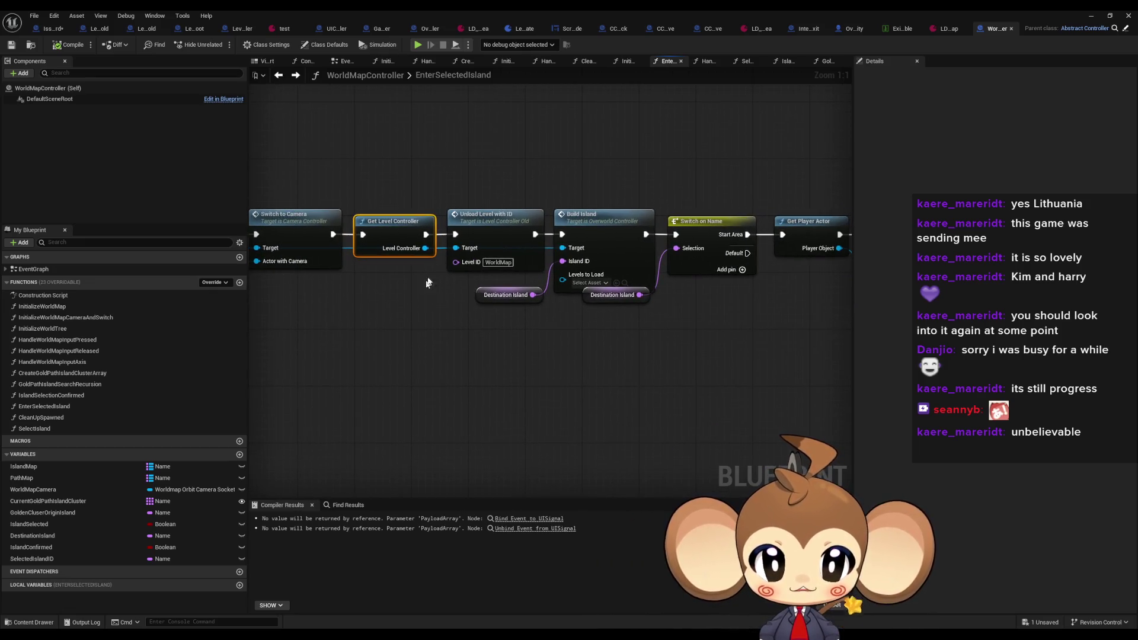
mouse_move(471, 178)
left_mouse_down()
mouse_move(509, 244)
mouse_move(511, 207)
left_mouse_up()
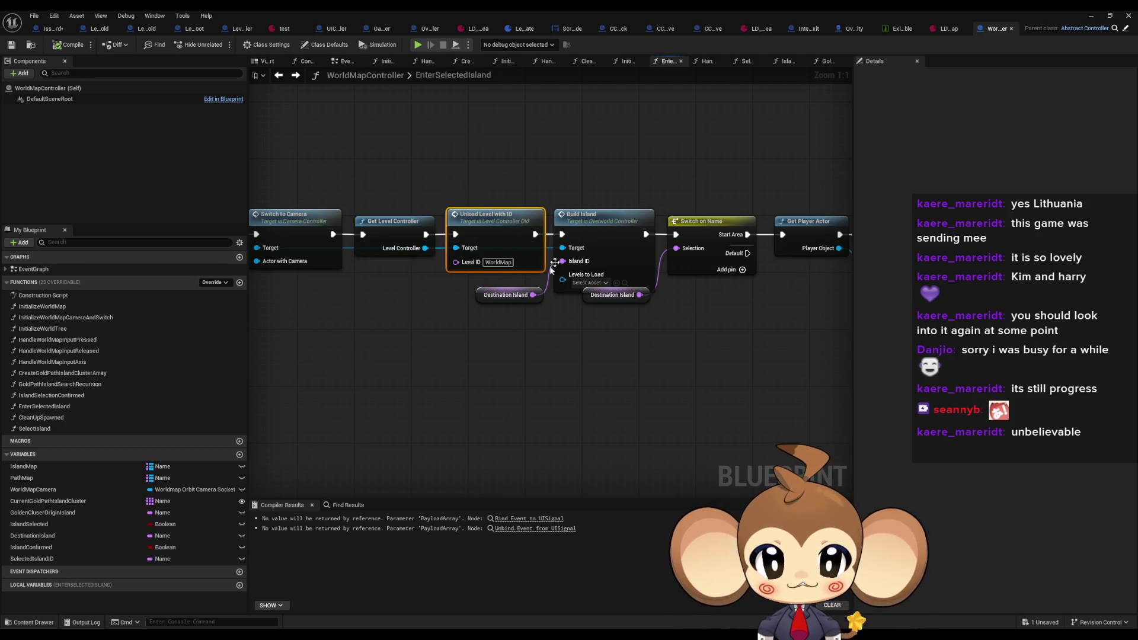
left_click_drag(561, 307, 439, 316)
left_click(616, 232)
left_click_drag(645, 314, 505, 301)
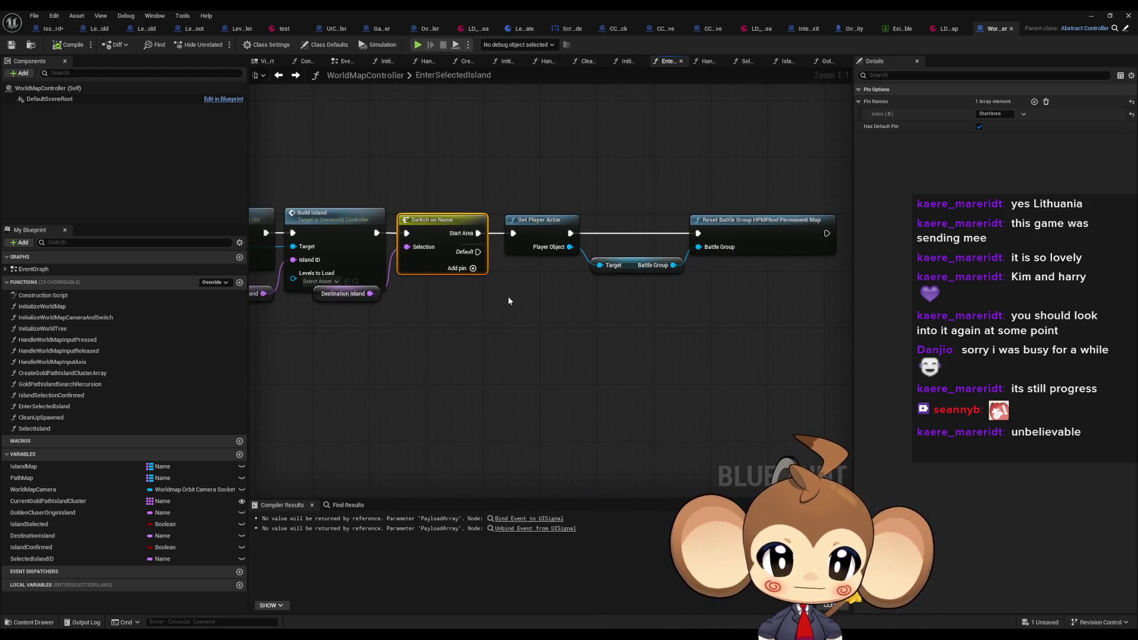
mouse_move(518, 179)
left_mouse_down()
mouse_move(723, 320)
mouse_move(762, 325)
mouse_move(736, 330)
left_mouse_up()
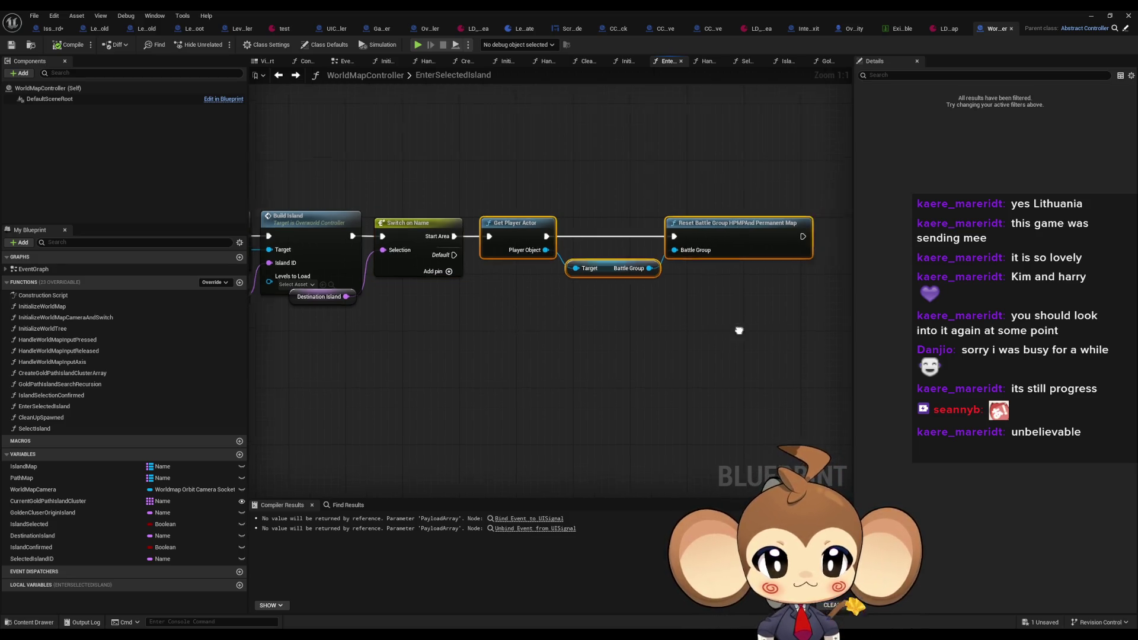
mouse_move(602, 188)
left_mouse_down()
mouse_move(501, 182)
mouse_move(687, 298)
left_mouse_up()
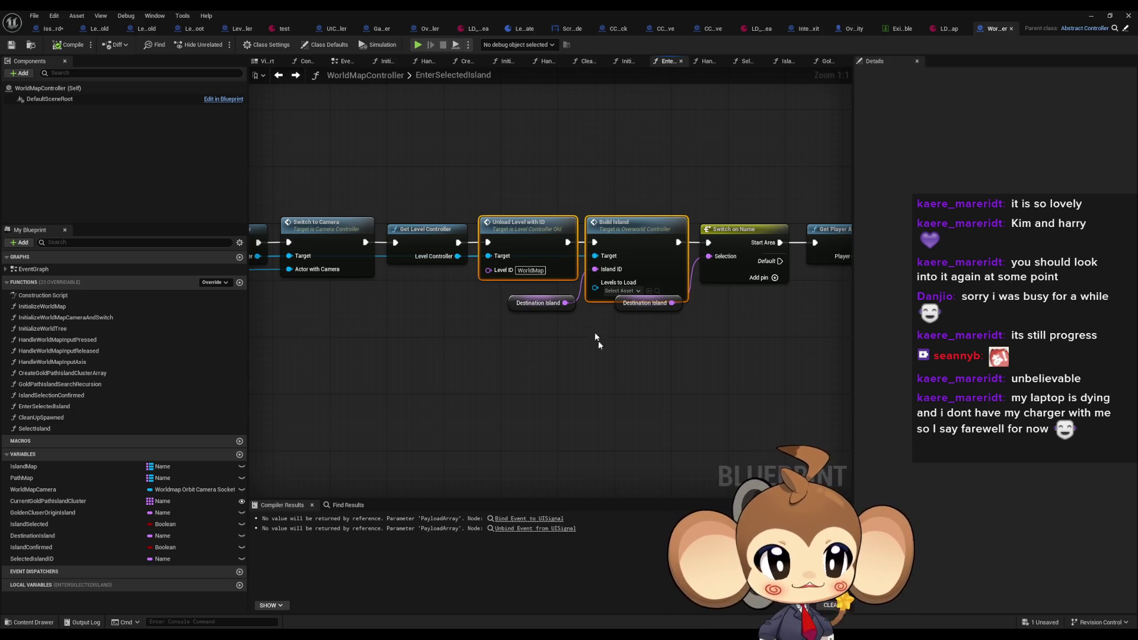
left_click(606, 387)
mouse_move(516, 173)
left_mouse_down()
mouse_move(626, 219)
mouse_move(642, 261)
left_mouse_up()
left_click(511, 172)
left_click_drag(512, 166, 521, 225)
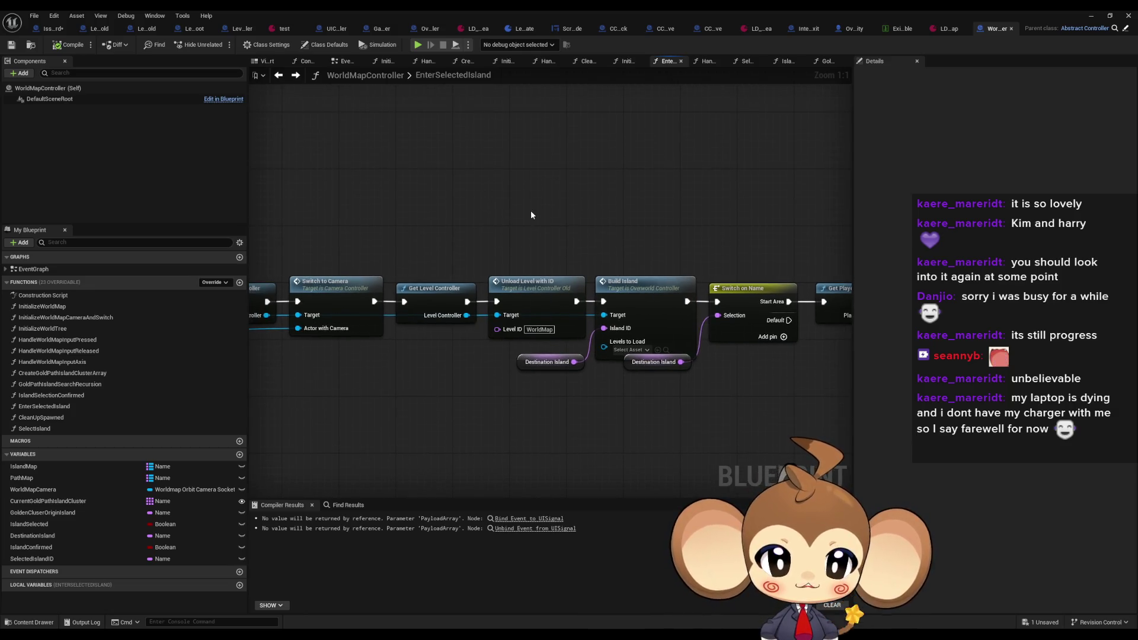
Comment Unload Level with ID as 'continue here' and paste a matching note beside Needs refactor on the IssueBoard
type("ccont")
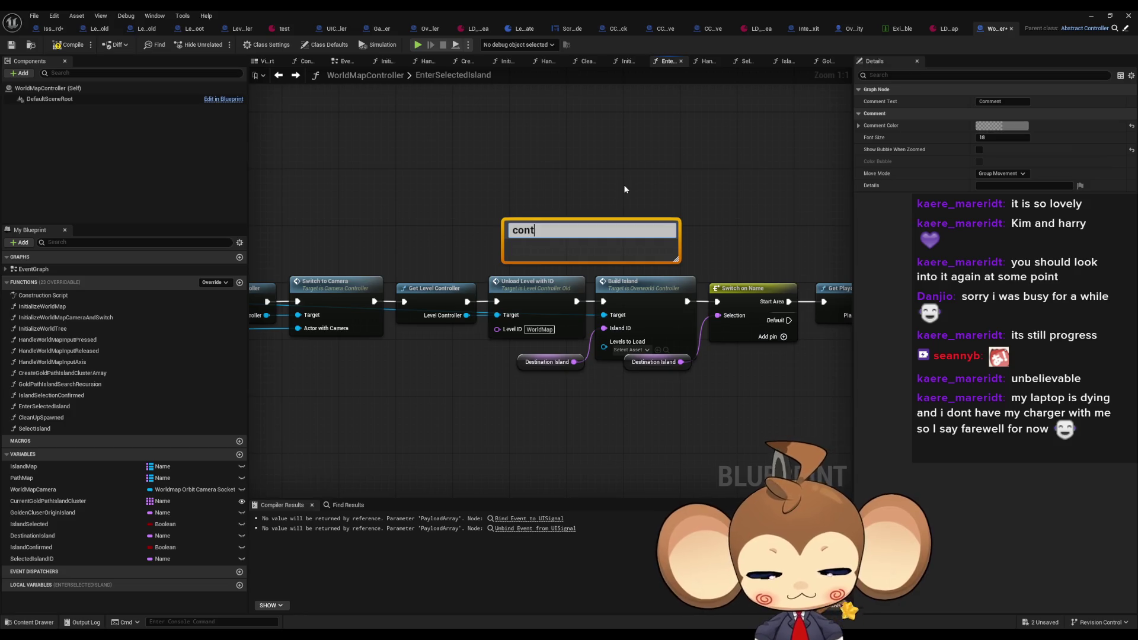
type("inue here")
key("Return")
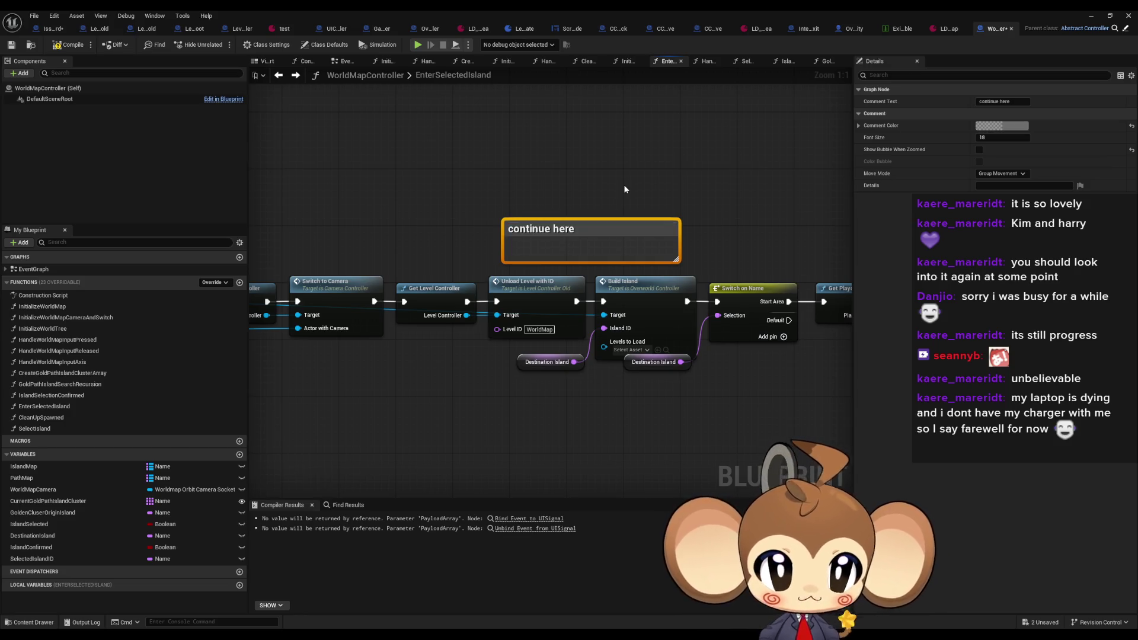
left_click(41, 30)
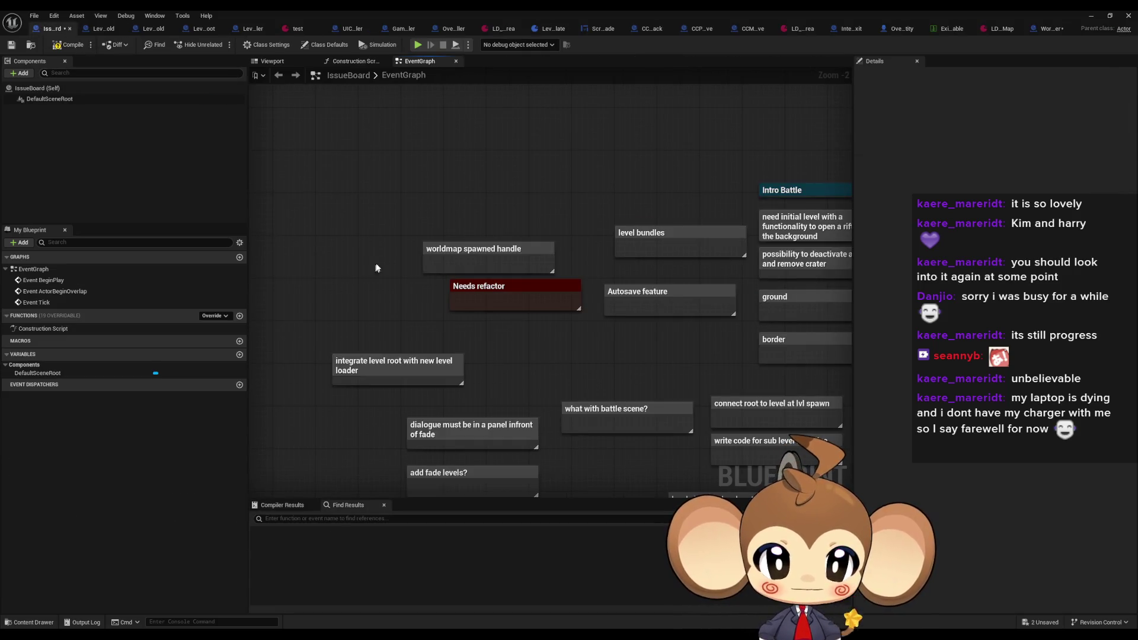
key("ctrl+v")
left_click(422, 215)
left_click_drag(390, 296, 378, 290)
left_click(474, 157)
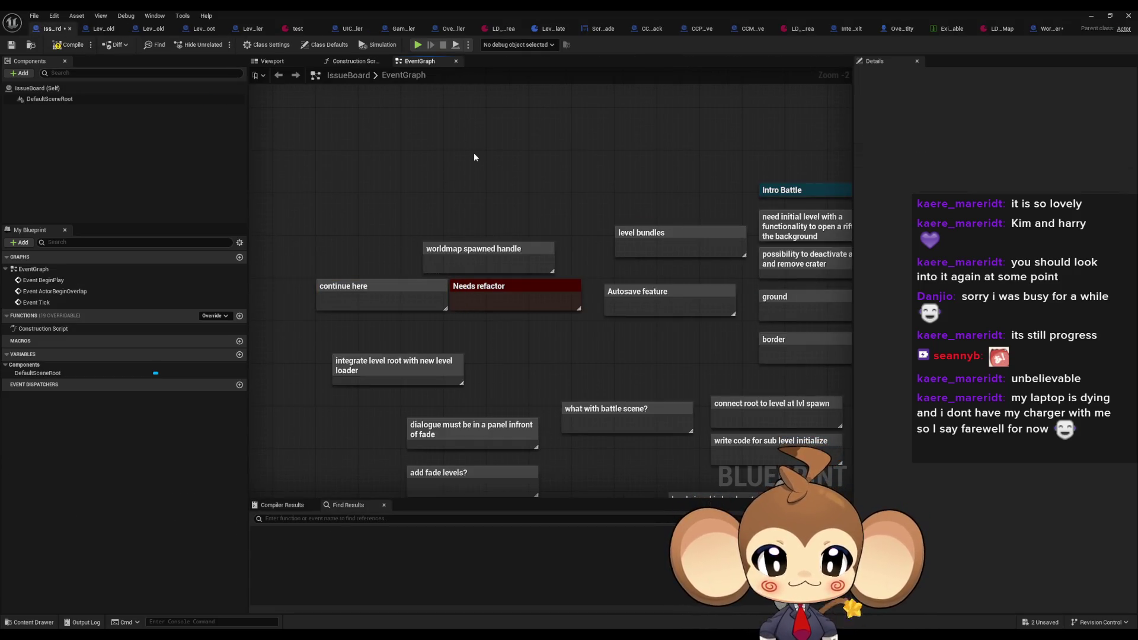